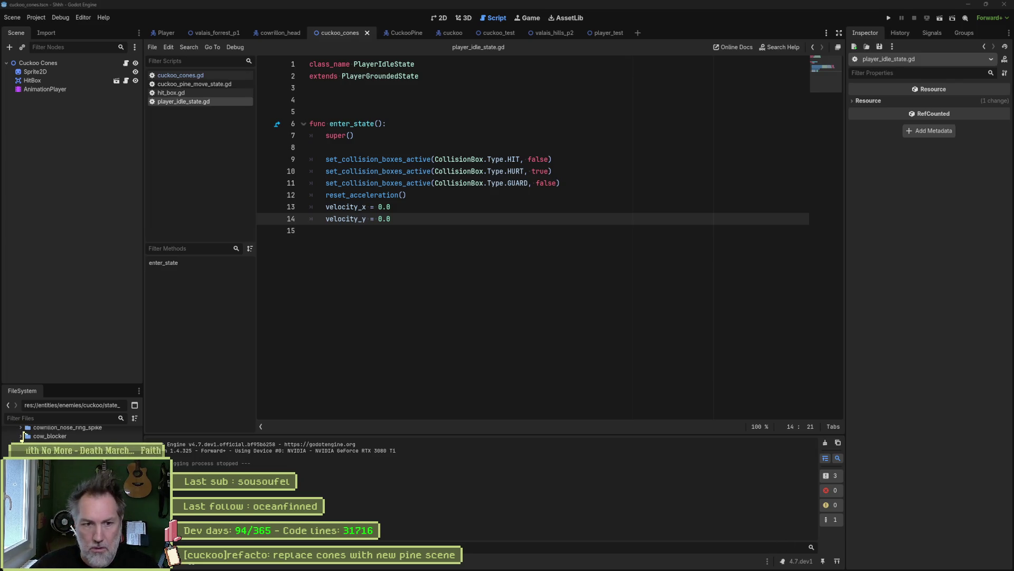
- Switch to the Asana board with the 'replace cones with new pine scene' task open
{"action": "left_click", "coordinate": [560, 561]}
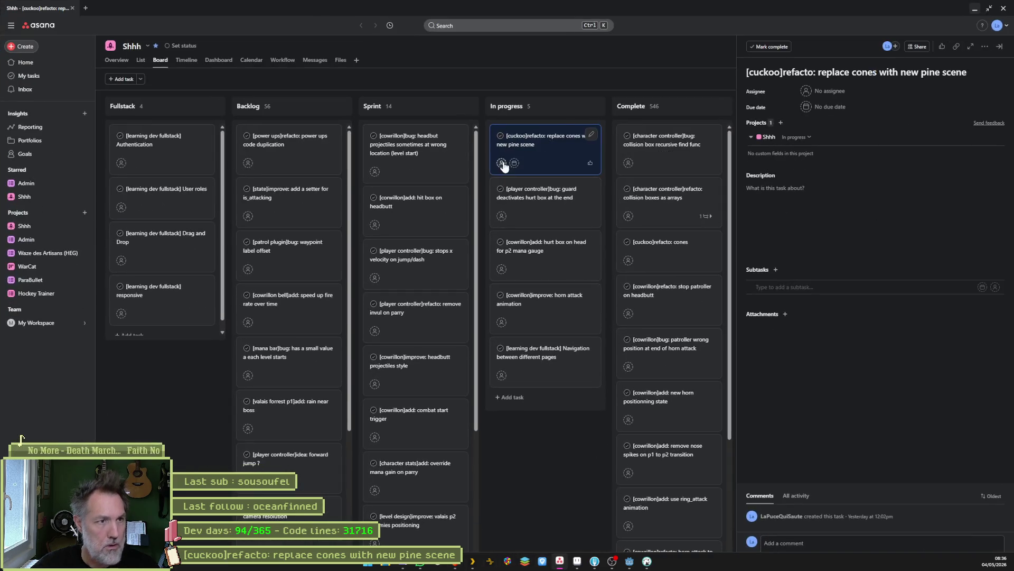
- Flip briefly to the Godot script editor, then back to the Asana task board
{"action": "key", "text": "alt+Tab"}
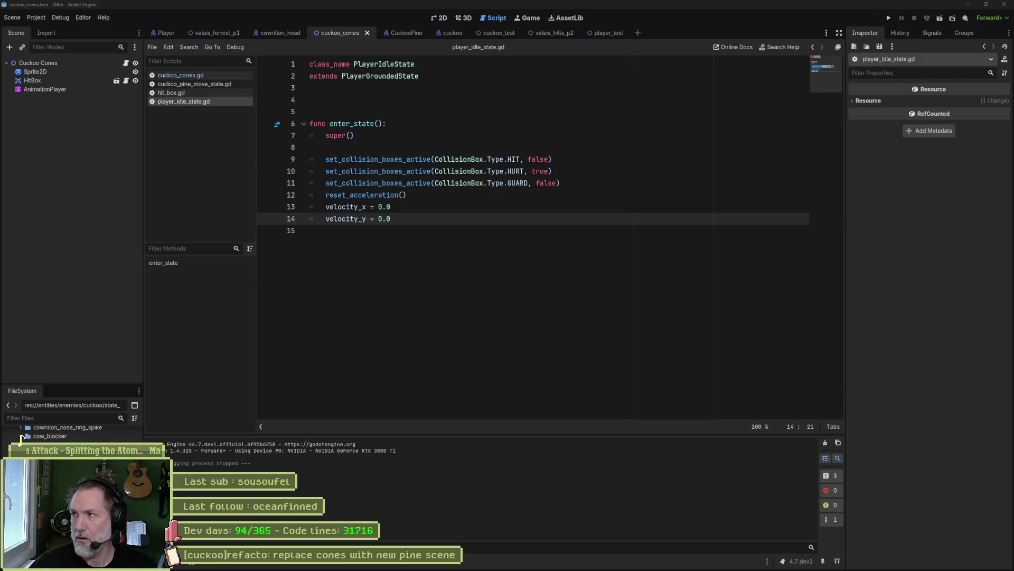
{"action": "key", "text": "alt+Tab"}
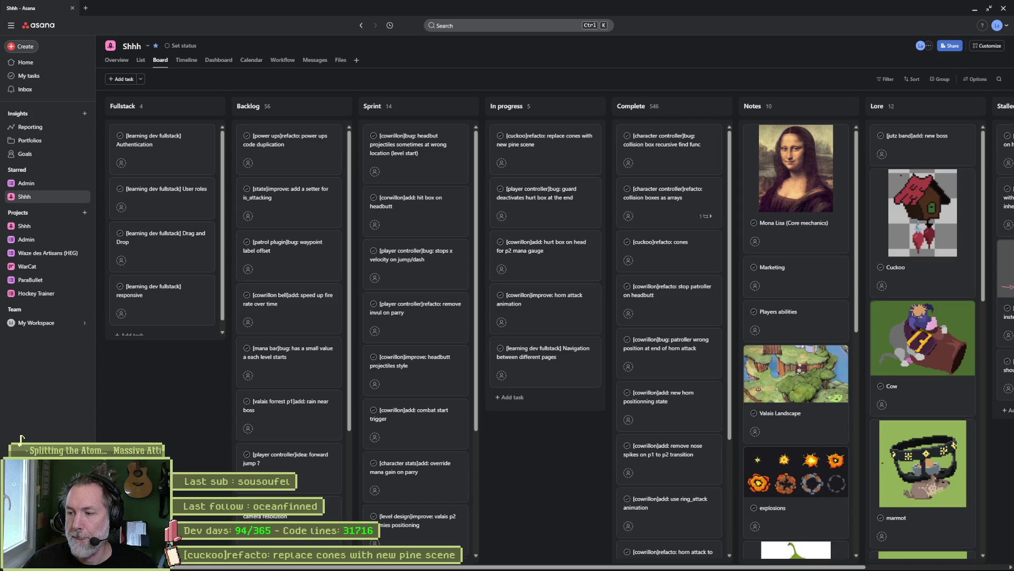
- Return to Godot, where player_idle_state.gd is open in the script editor
{"action": "key", "text": "alt+Tab"}
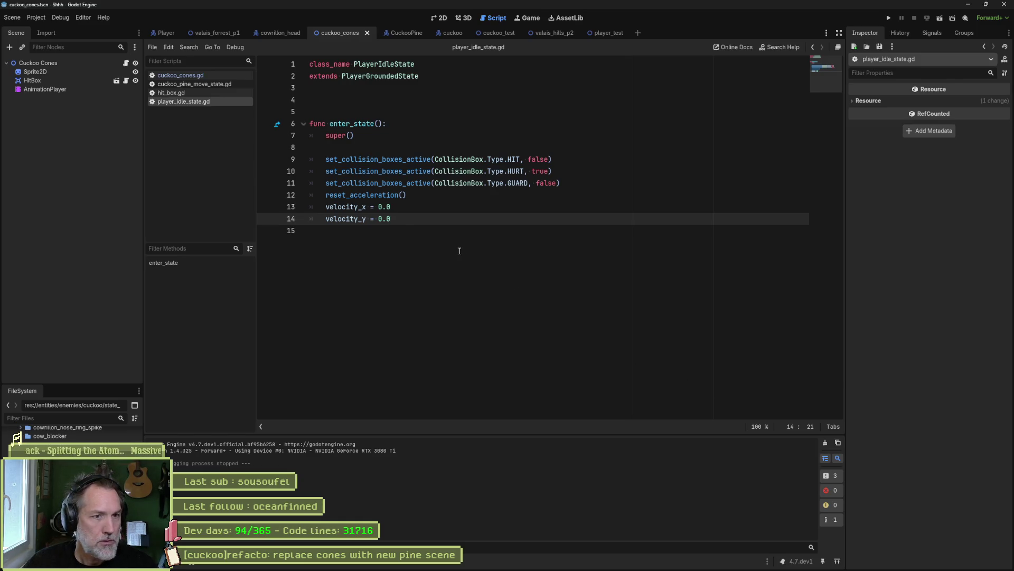
{"action": "left_click", "coordinate": [485, 227]}
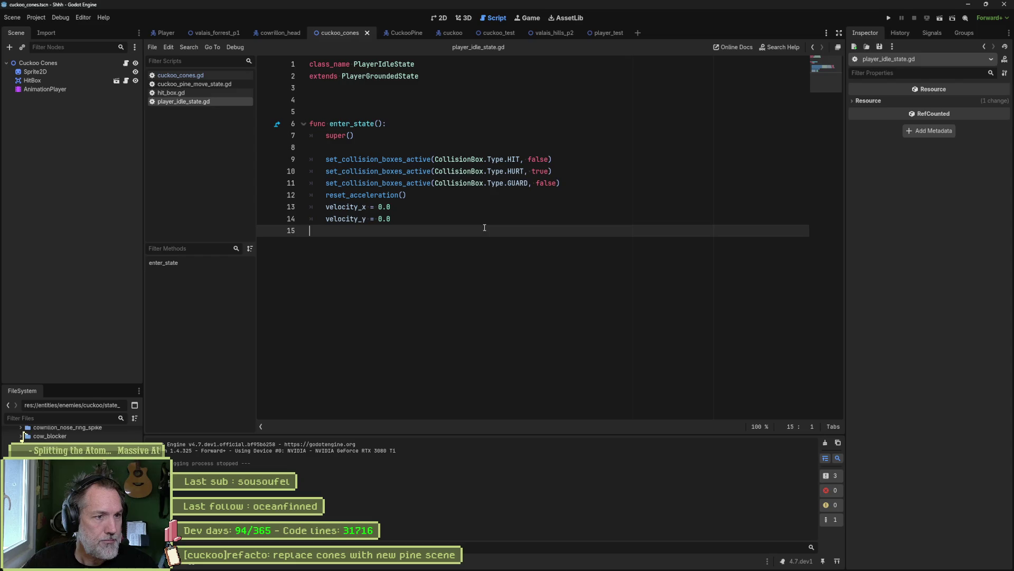
{"action": "left_click_drag", "start_coordinate": [356, 135], "coordinate": [511, 258]}
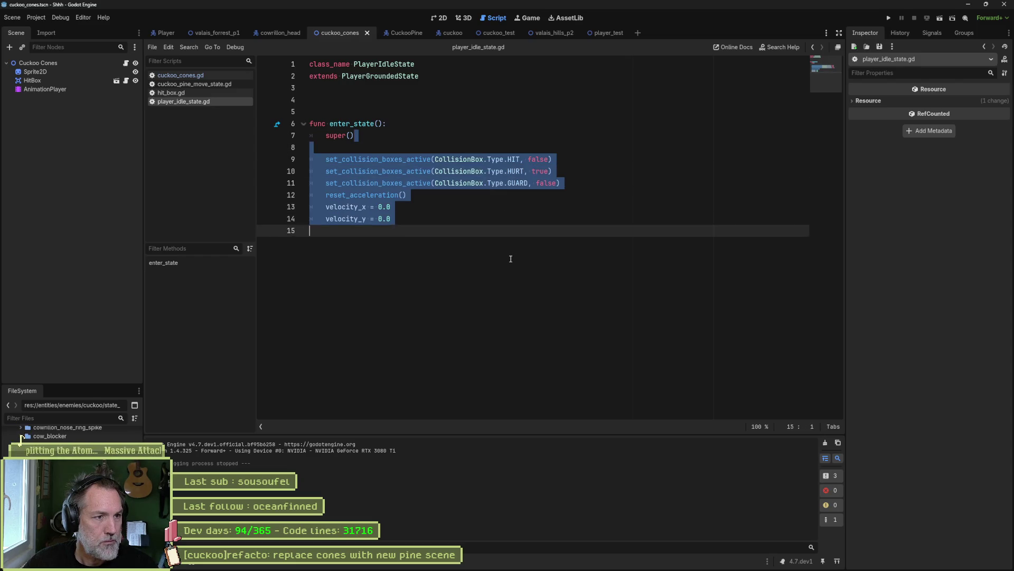
{"action": "left_click", "coordinate": [528, 124]}
{"action": "left_click", "coordinate": [559, 561]}
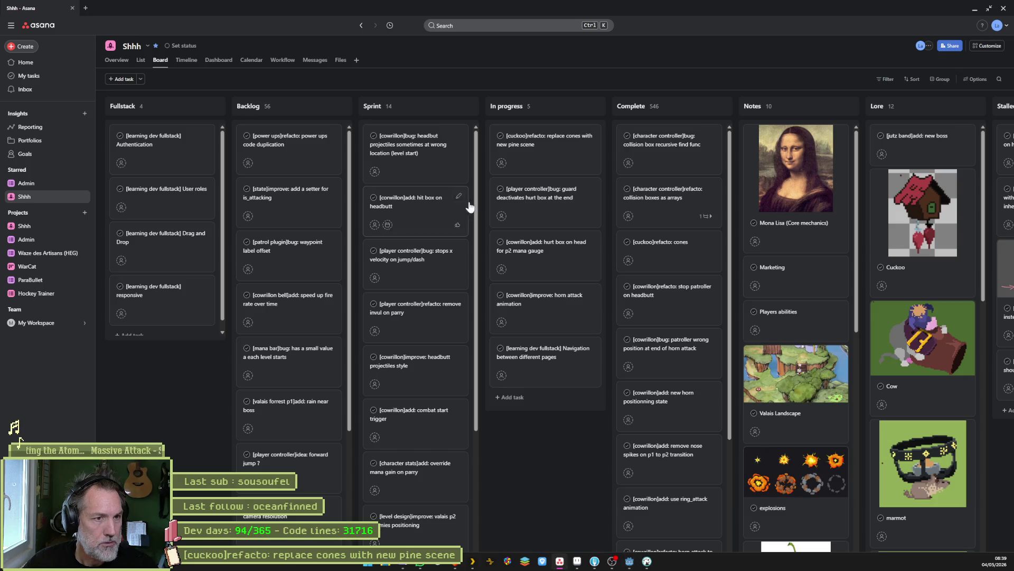
- Review the replace-cones task details, then minimize the browser to get back to Godot
{"action": "left_click", "coordinate": [548, 154]}
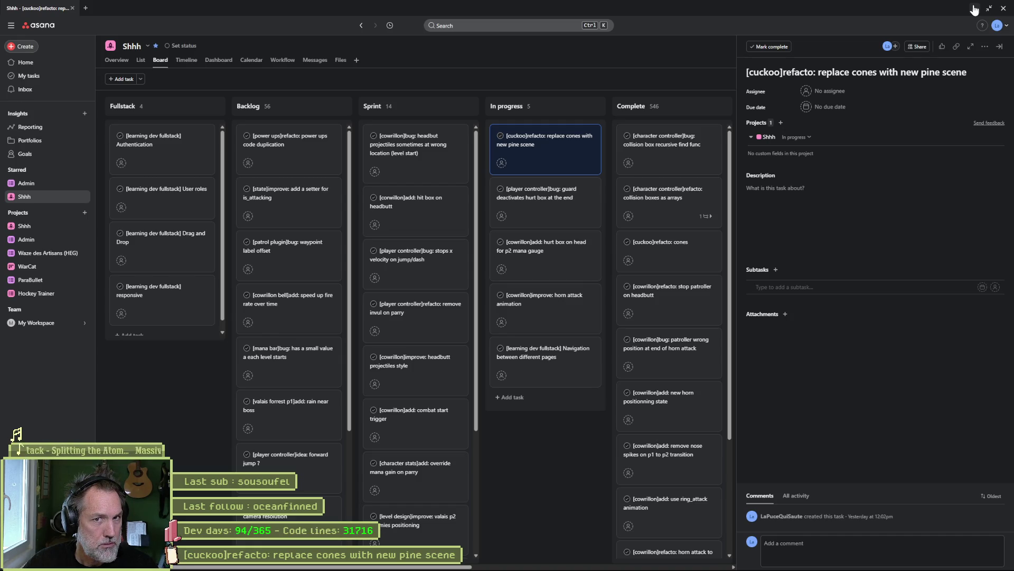
{"action": "left_click", "coordinate": [974, 10]}
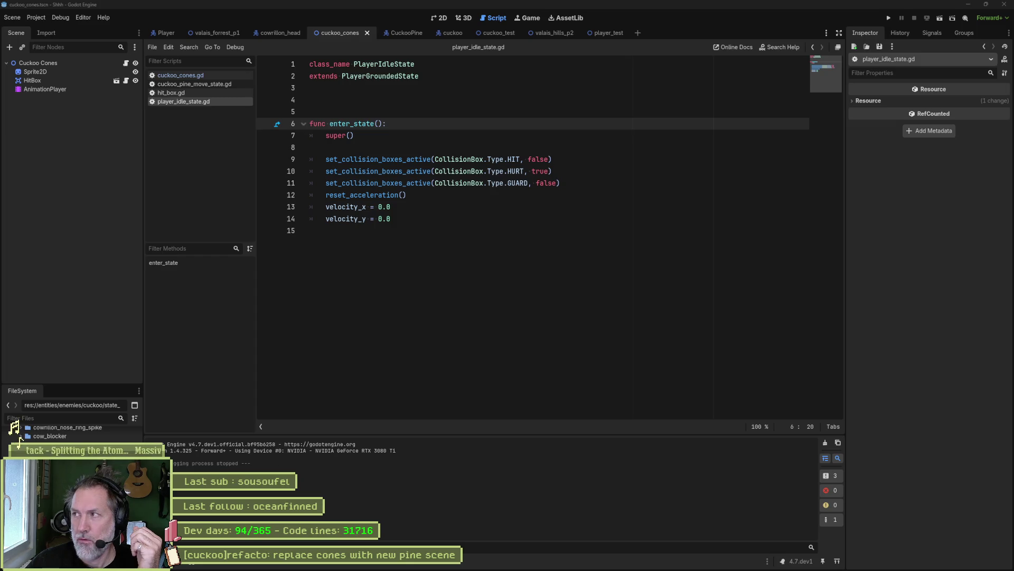
{"action": "key", "text": "alt+Tab"}
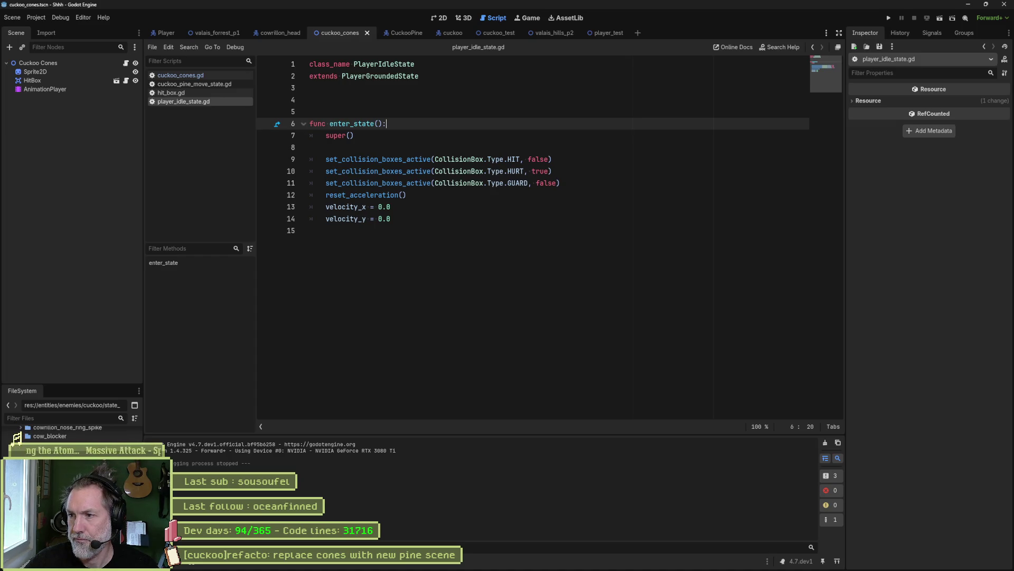
- Open the cuckoo_test scene and select the Cuckoo node to view its Cones Scene setting
{"action": "left_click", "coordinate": [486, 204]}
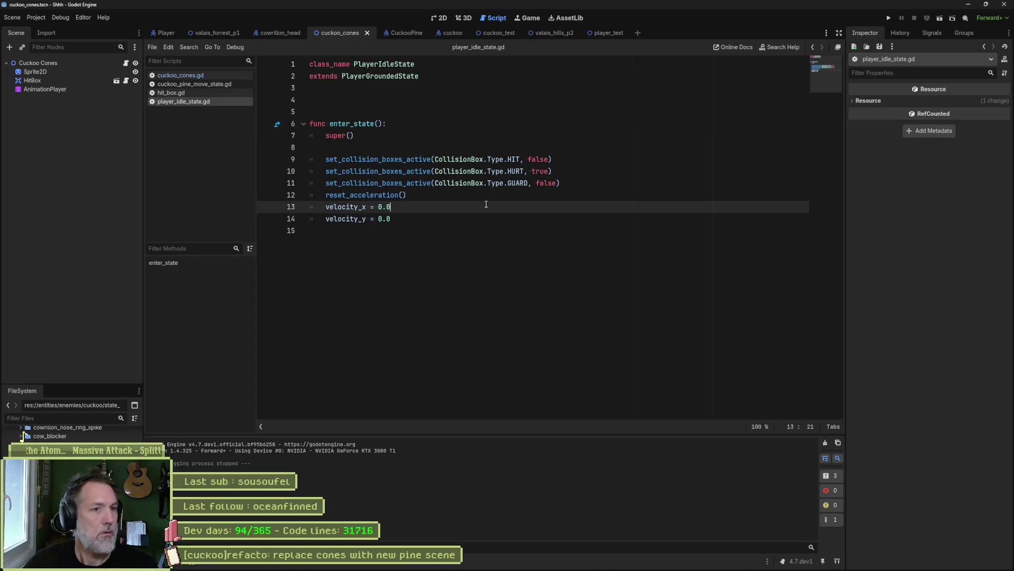
{"action": "left_click", "coordinate": [504, 33]}
{"action": "left_click", "coordinate": [91, 132]}
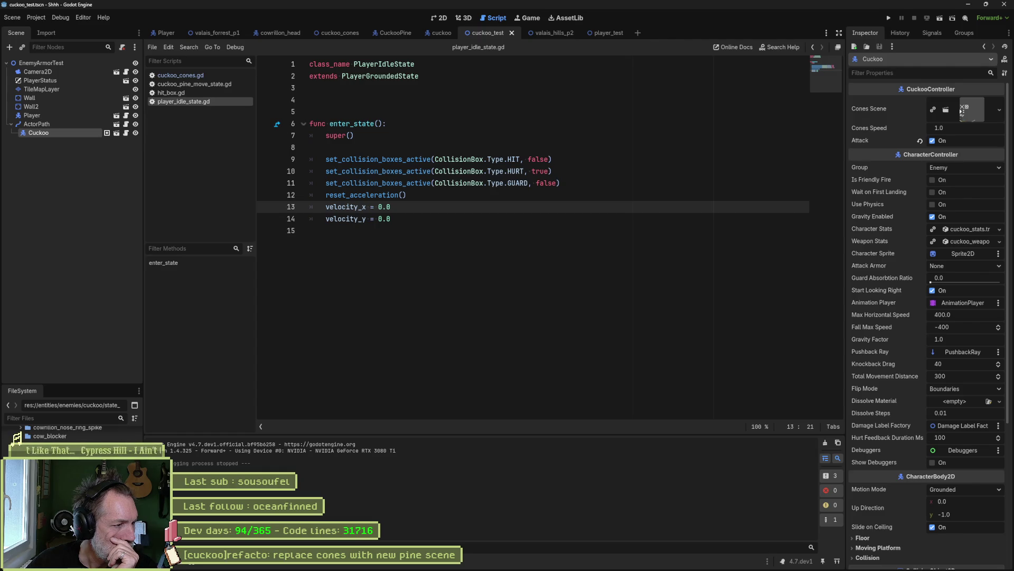
- Assign the pine scene to the Cuckoo's Cones Scene and run cuckoo_test with F6
{"action": "mouse_move", "coordinate": [58, 470]}
{"action": "left_mouse_down"}
{"action": "mouse_move", "coordinate": [785, 171]}
{"action": "mouse_move", "coordinate": [972, 108]}
{"action": "left_mouse_up"}
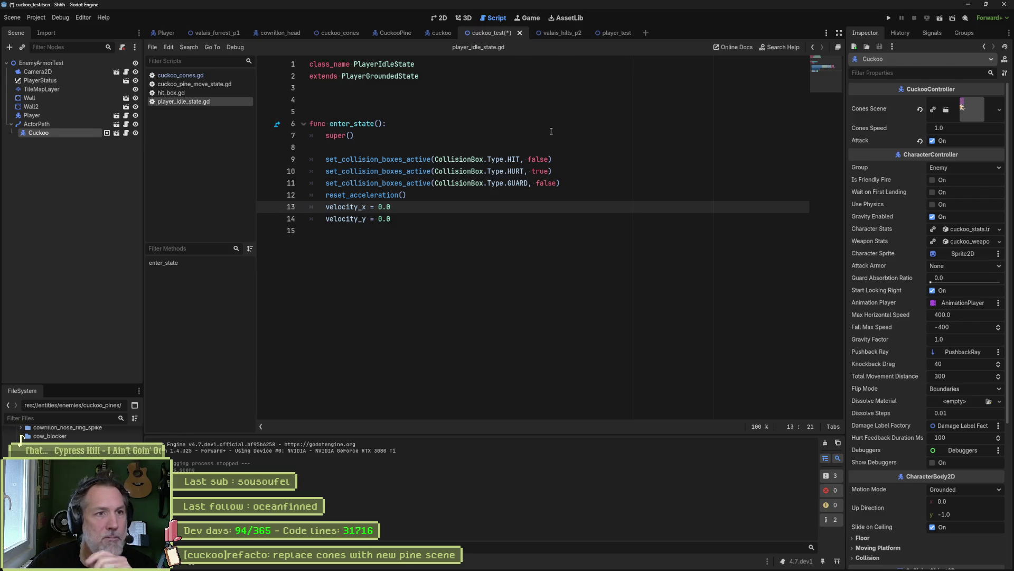
{"action": "key", "text": "F6"}
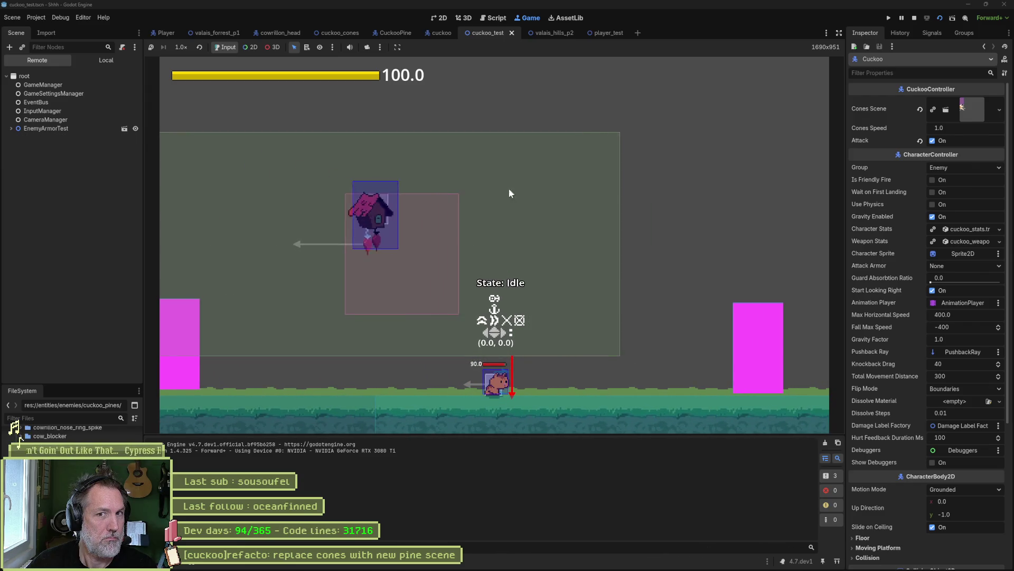
- Pause the test, inspect the live Cuckoo Cones node under EnemyArmorTest, then stop the game
{"action": "left_click", "coordinate": [902, 18]}
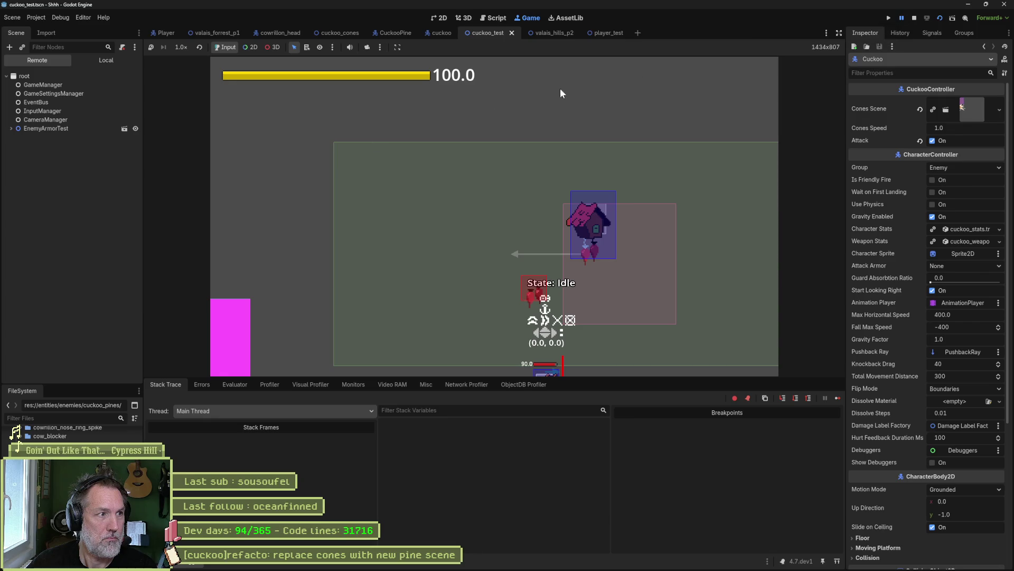
{"action": "left_click", "coordinate": [11, 129]}
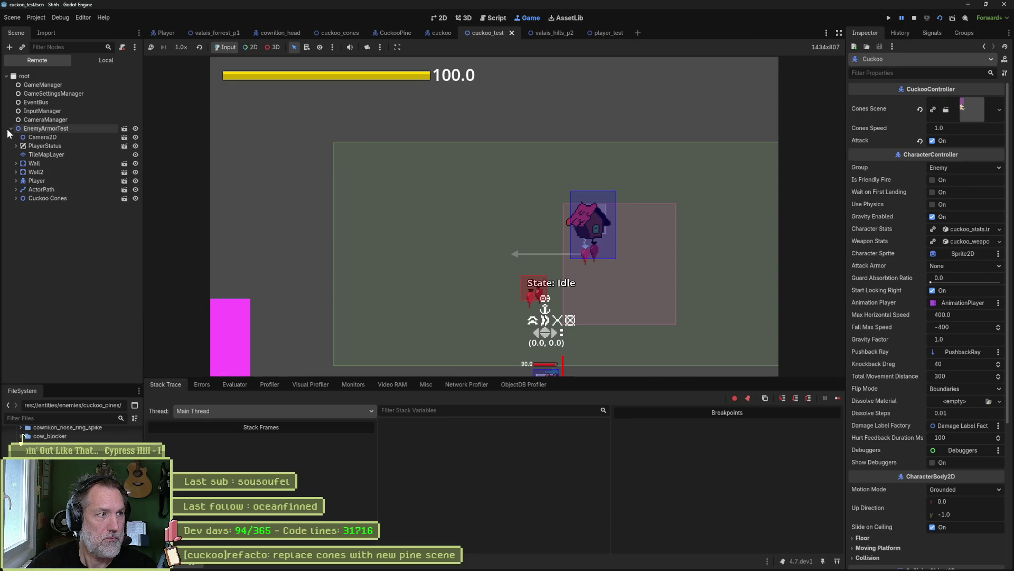
{"action": "left_click", "coordinate": [53, 198]}
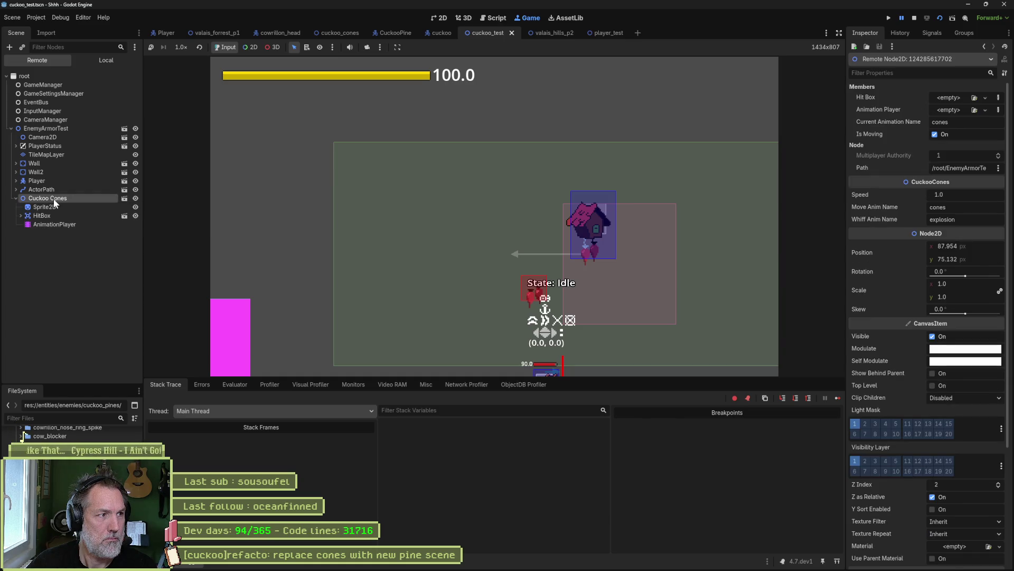
{"action": "left_click", "coordinate": [915, 18]}
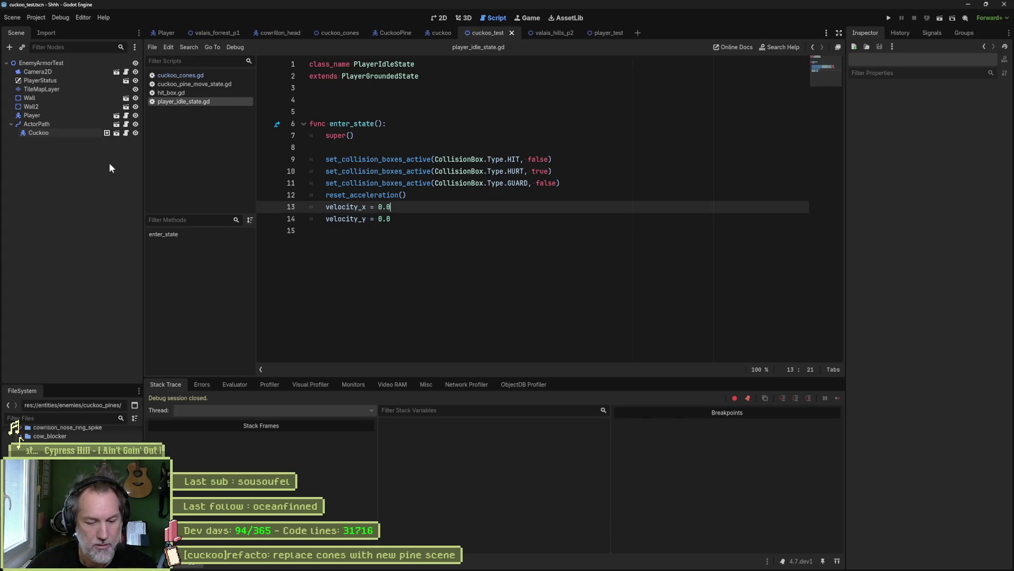
- Set the Cuckoo scene's Cones Scene to CuckooPine.tscn, save, and rerun cuckoo_test
{"action": "left_click", "coordinate": [115, 133]}
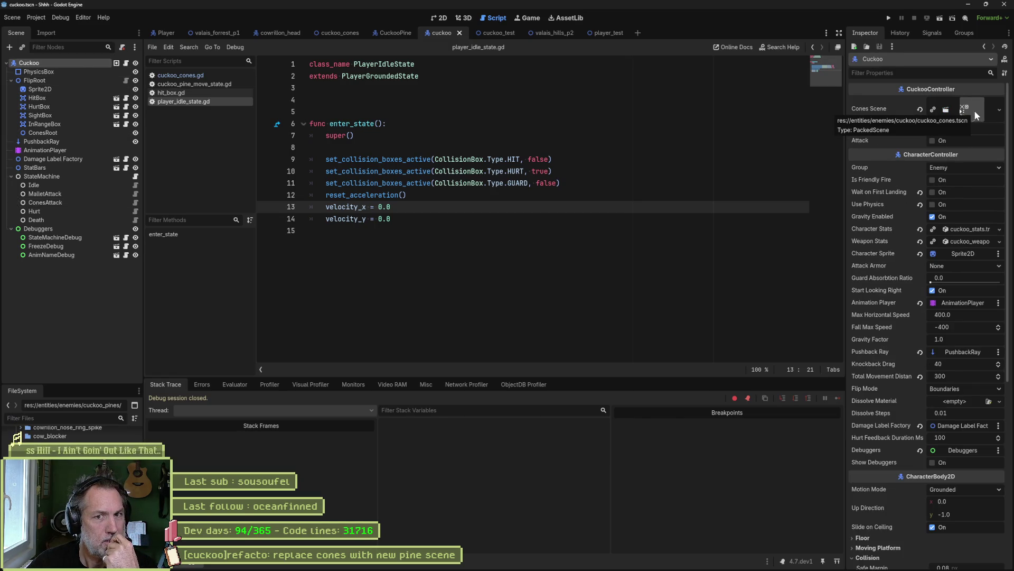
{"action": "mouse_move", "coordinate": [395, 33]}
{"action": "left_mouse_down"}
{"action": "mouse_move", "coordinate": [449, 106]}
{"action": "mouse_move", "coordinate": [634, 243]}
{"action": "mouse_move", "coordinate": [968, 107]}
{"action": "left_mouse_up"}
{"action": "left_click", "coordinate": [636, 319]}
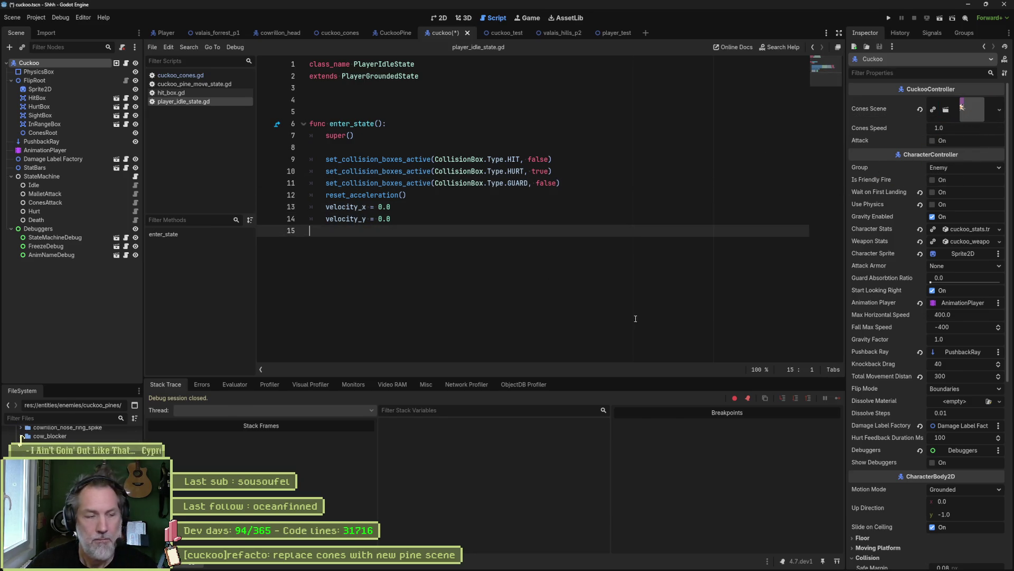
{"action": "key", "text": "ctrl+s"}
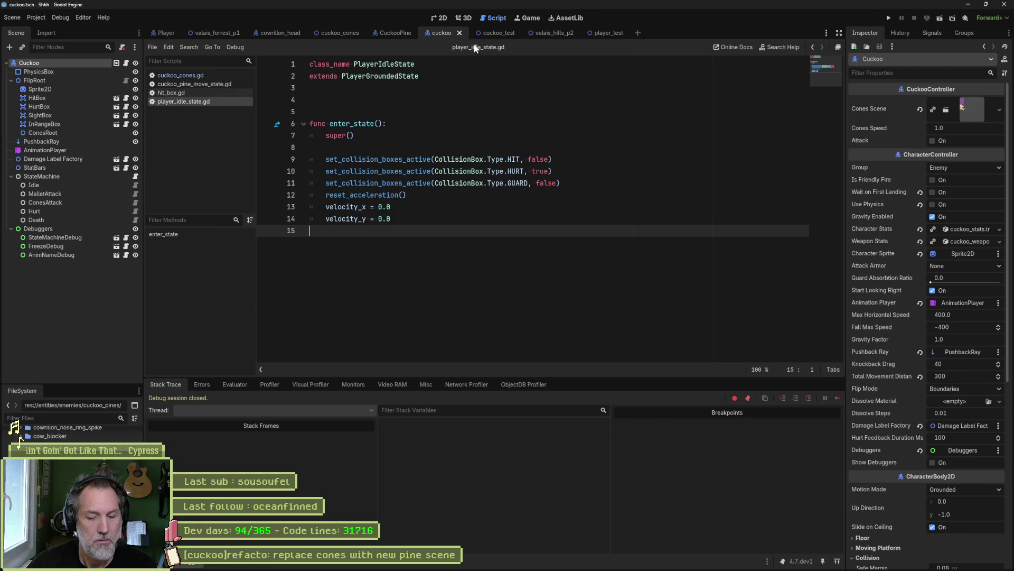
{"action": "left_click", "coordinate": [487, 33]}
{"action": "key", "text": "F6"}
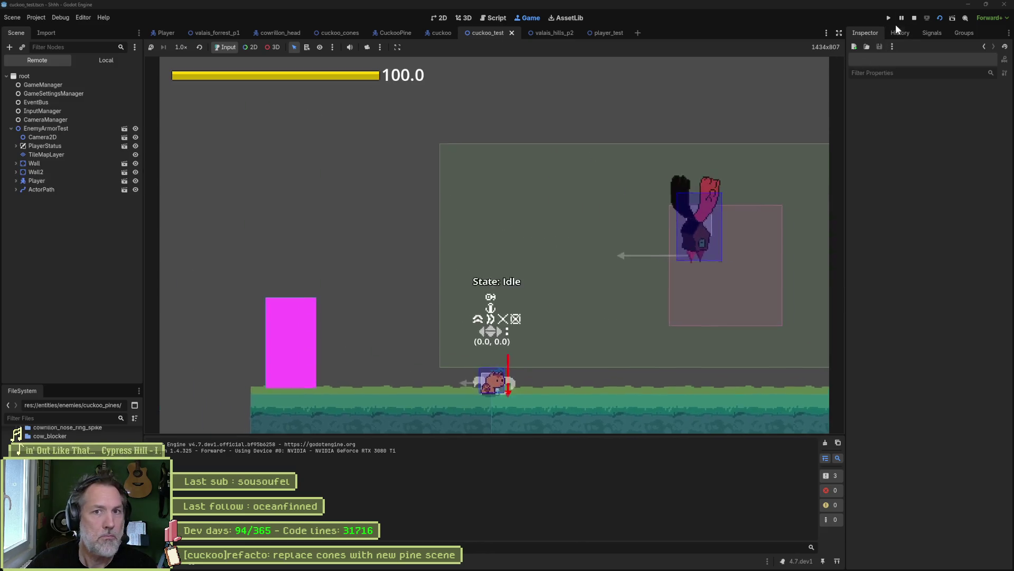
- Stop the test run and open the ConesAttack node's cuckoo_cones_attack_state.gd script
{"action": "left_click", "coordinate": [902, 18]}
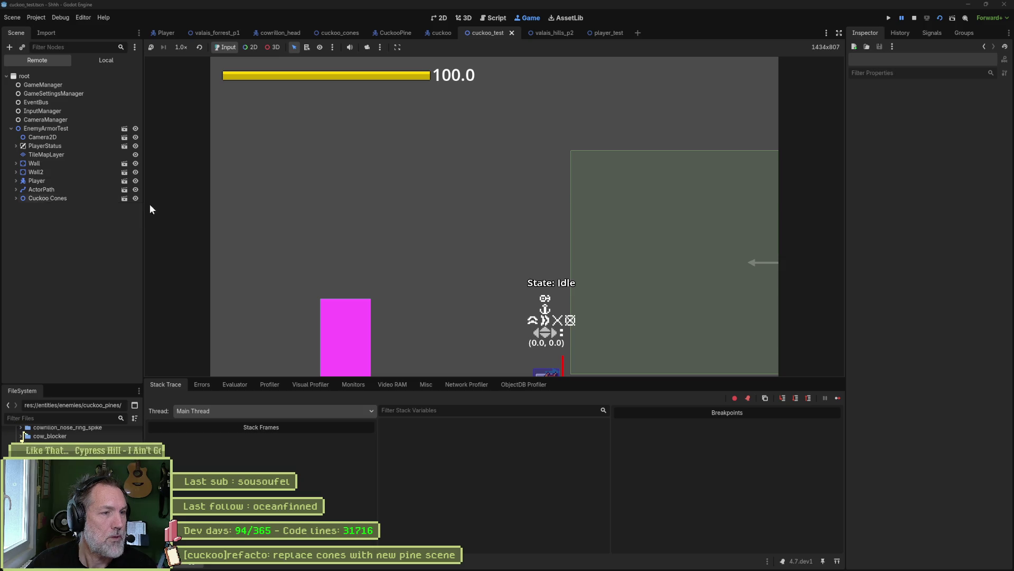
{"action": "left_click", "coordinate": [914, 18]}
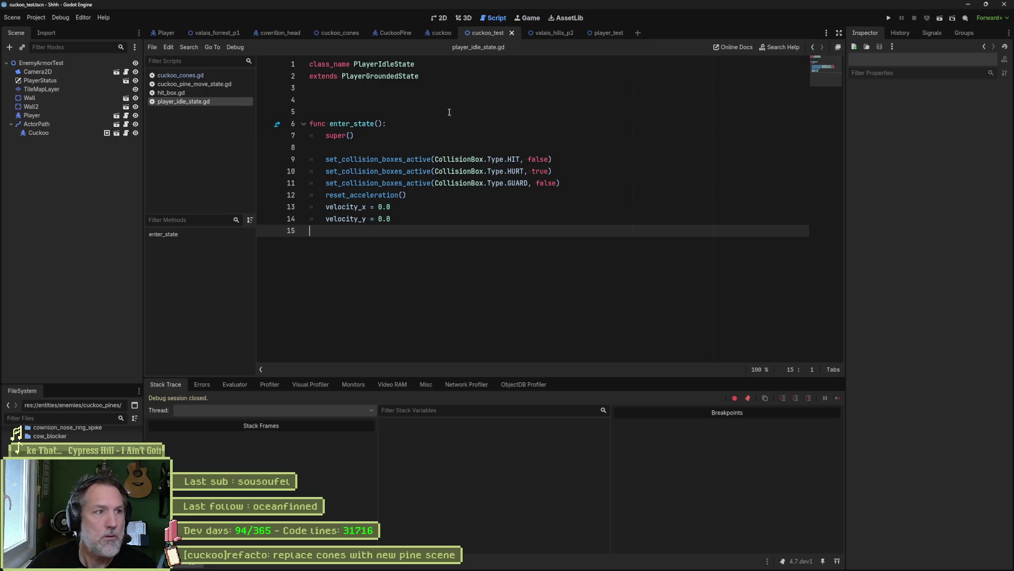
{"action": "left_click", "coordinate": [116, 133]}
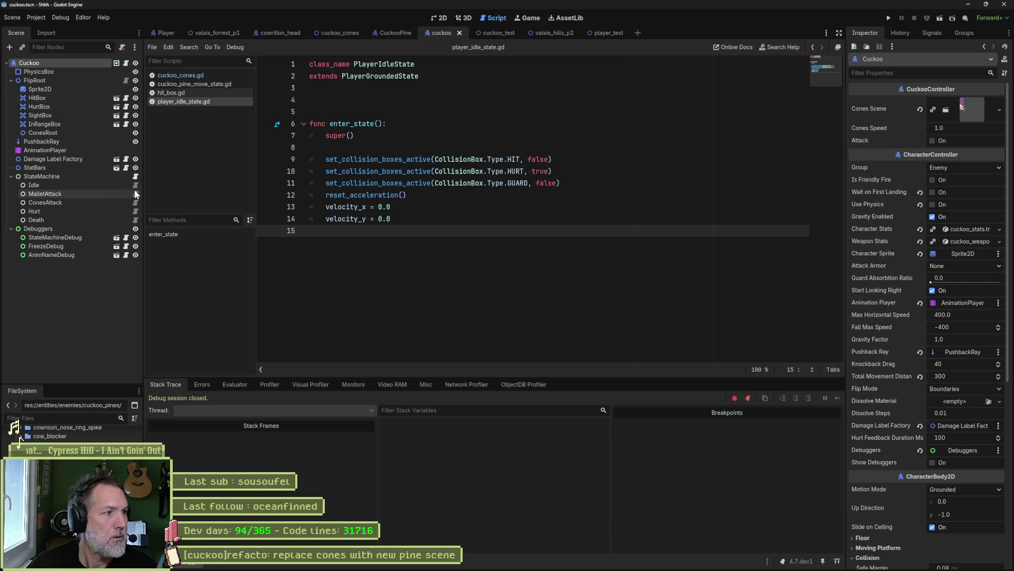
{"action": "left_click", "coordinate": [136, 203]}
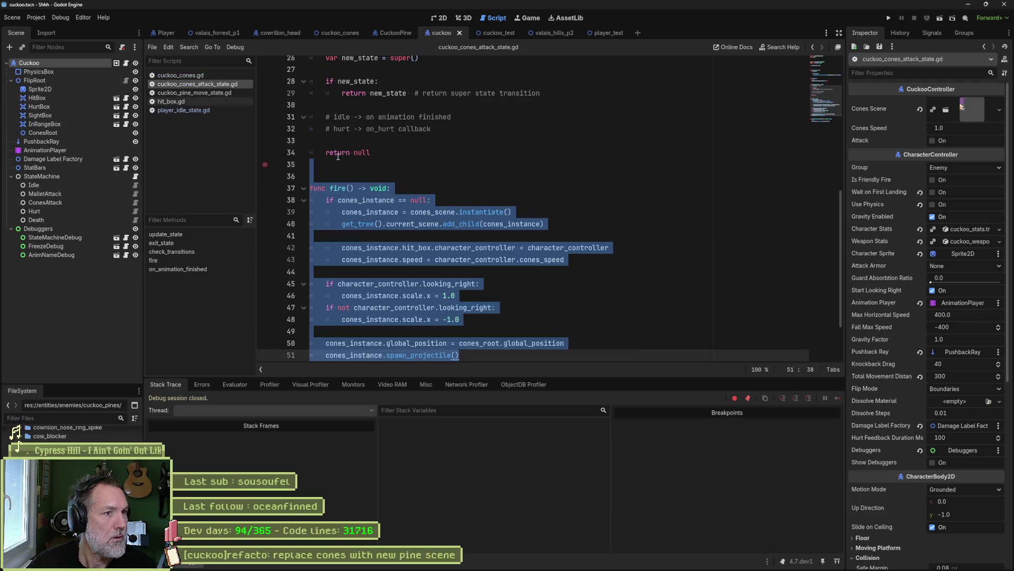
- Inspect the ConesAttack and Cuckoo nodes, then find cones_scene in cuckoo_controller.gd
{"action": "scroll", "coordinate": [516, 166], "scroll_direction": "up", "scroll_amount": 8}
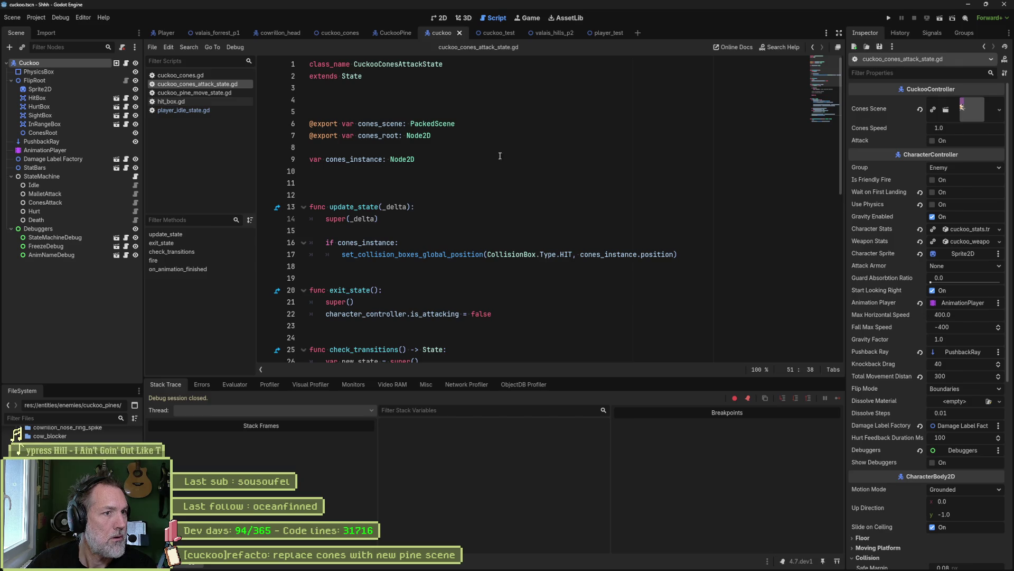
{"action": "left_click", "coordinate": [88, 202]}
{"action": "mouse_move", "coordinate": [966, 114]}
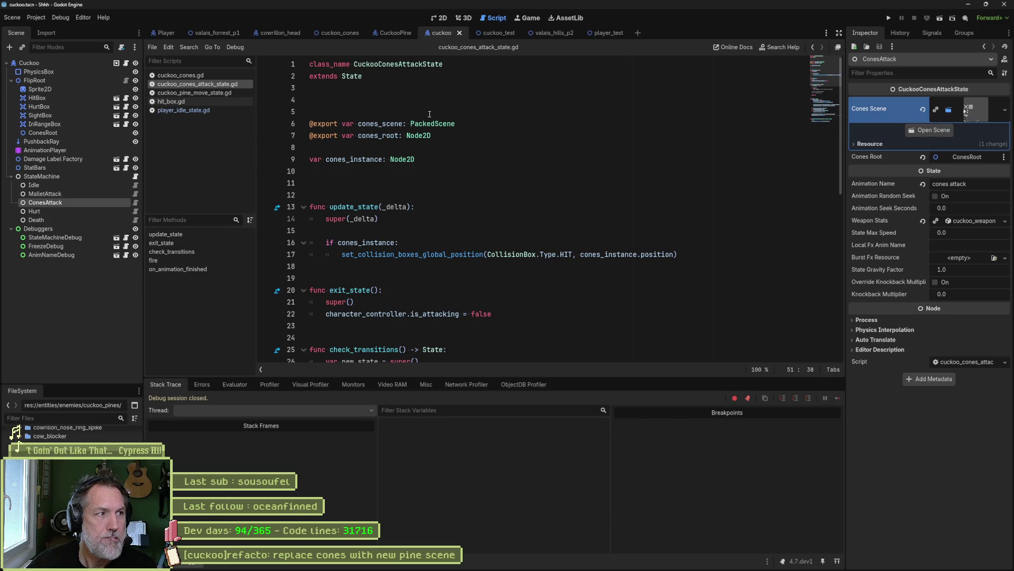
{"action": "left_click", "coordinate": [61, 65]}
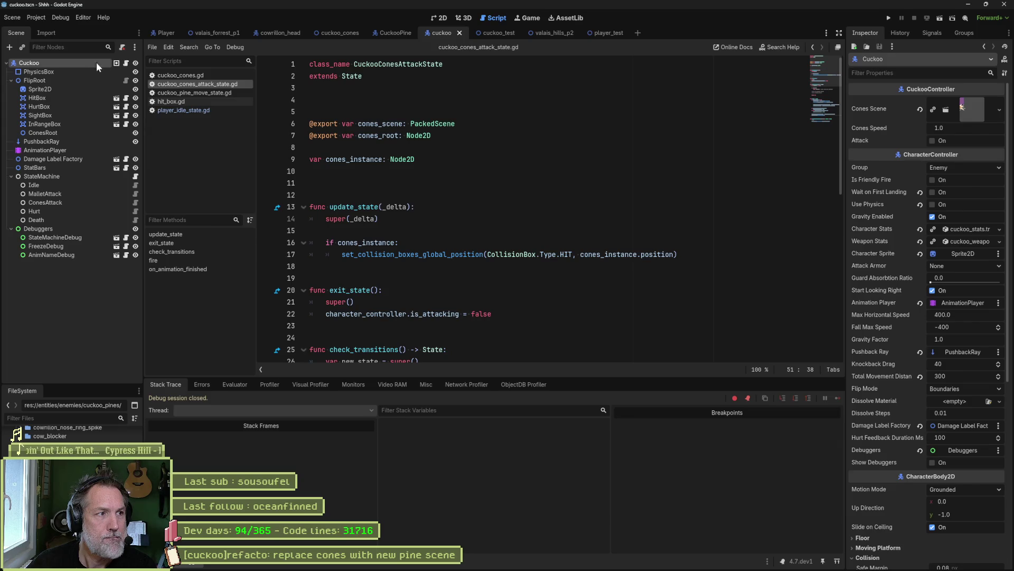
{"action": "left_click", "coordinate": [125, 62]}
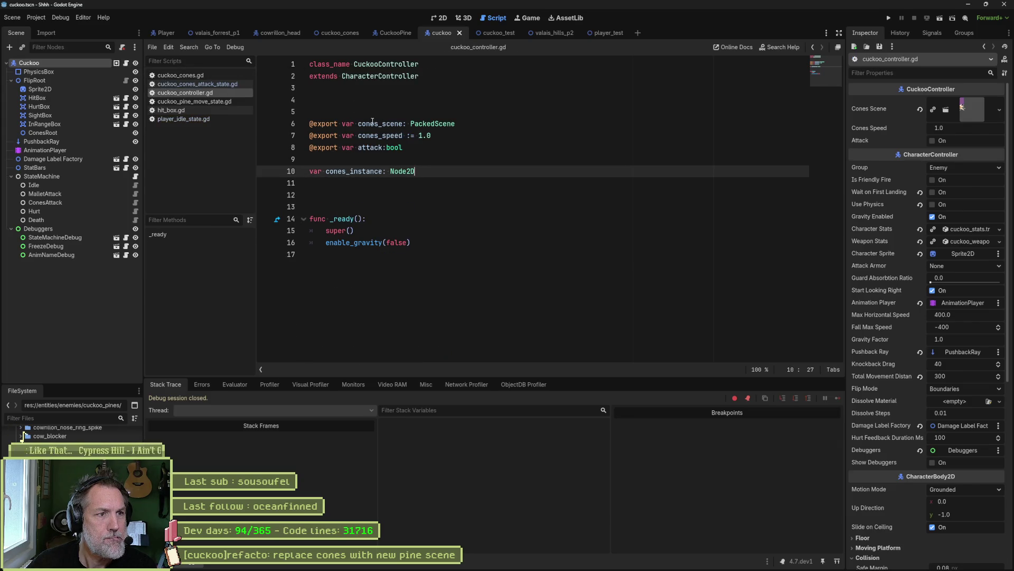
{"action": "double_click", "coordinate": [372, 122]}
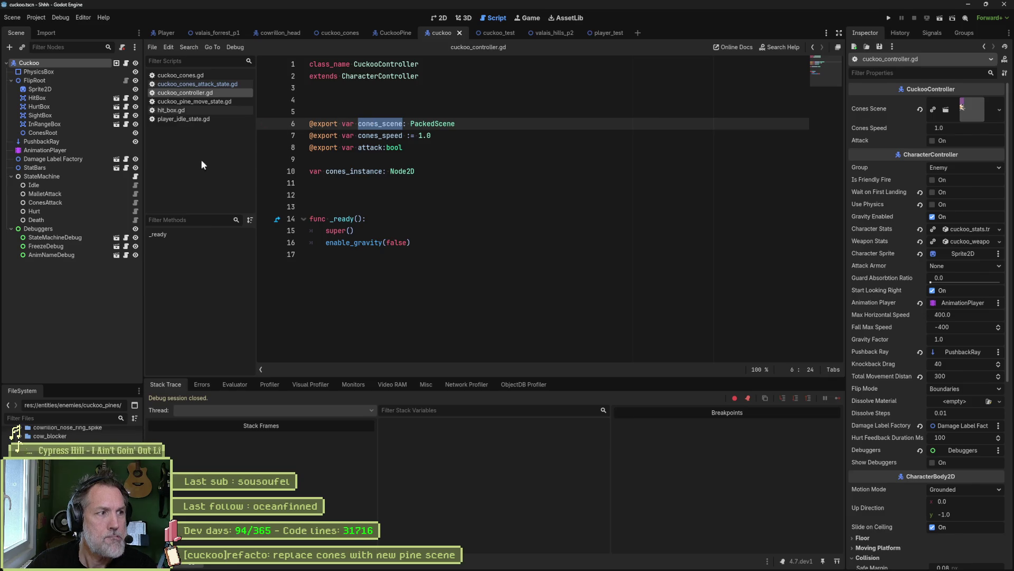
- Check cuckoo_cones_attack_state.gd's own exported cones_scene and its use in fire() on line 39
{"action": "left_click", "coordinate": [135, 202]}
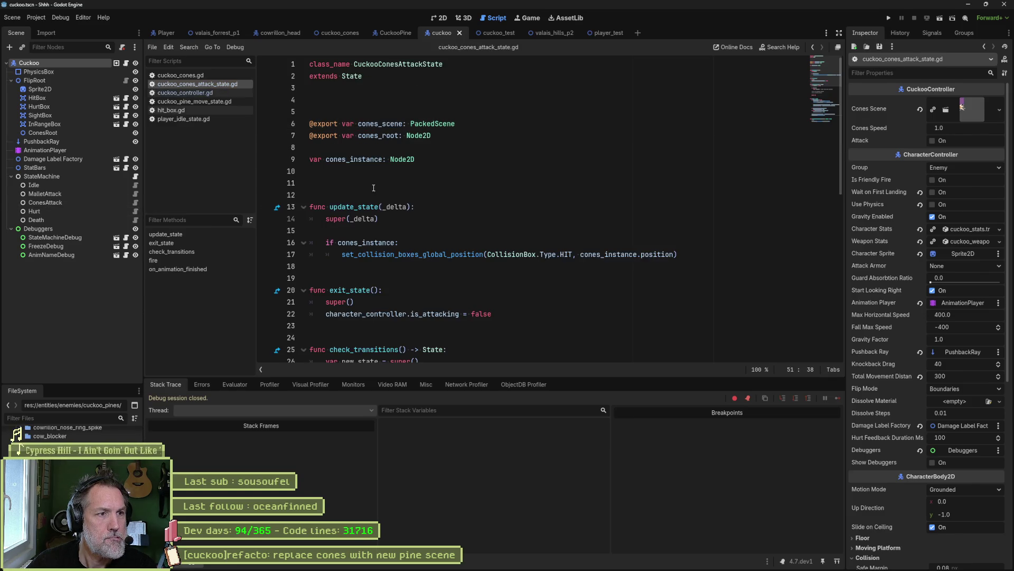
{"action": "double_click", "coordinate": [437, 123]}
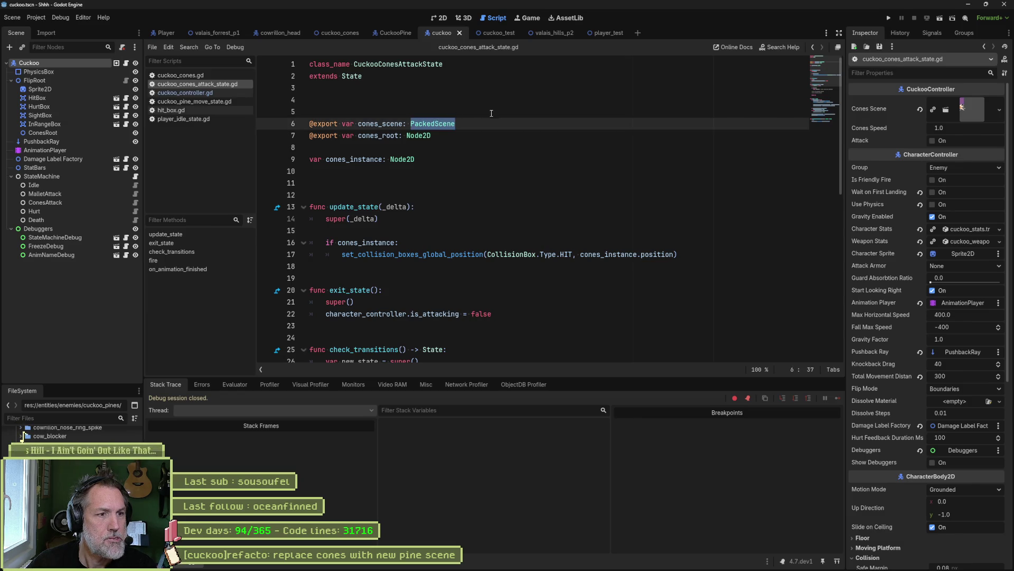
{"action": "double_click", "coordinate": [381, 123]}
{"action": "scroll", "coordinate": [528, 176], "scroll_direction": "down", "scroll_amount": 3}
{"action": "scroll", "coordinate": [528, 176], "scroll_direction": "down", "scroll_amount": 7}
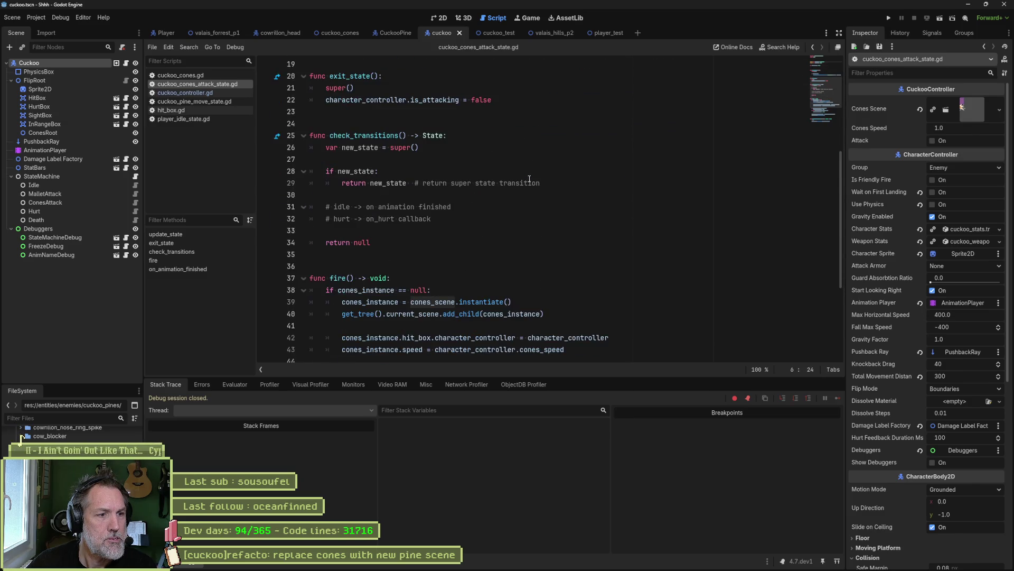
{"action": "left_click", "coordinate": [411, 159]}
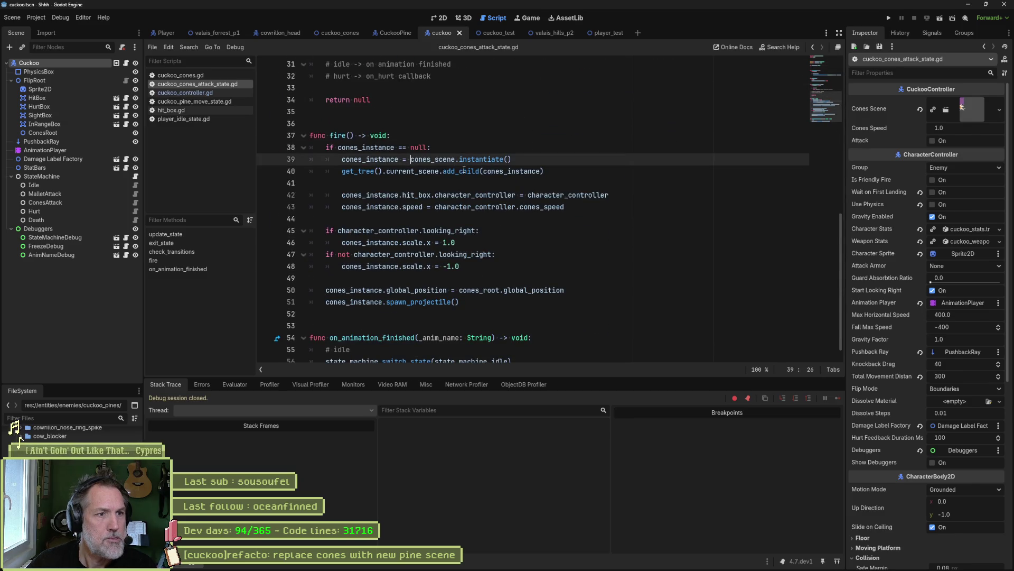
- Change line 39 to instantiate character_controller.cones_scene instead of the local cones_scene
{"action": "mouse_move", "coordinate": [463, 170]}
{"action": "type", "text": "ch"}
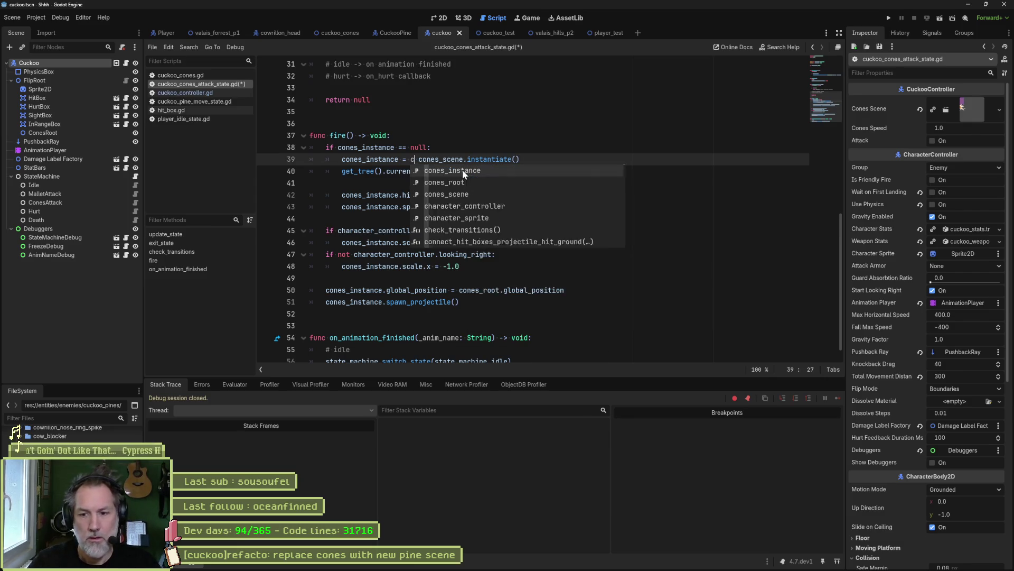
{"action": "key", "text": "Return"}
{"action": "type", "text": "."}
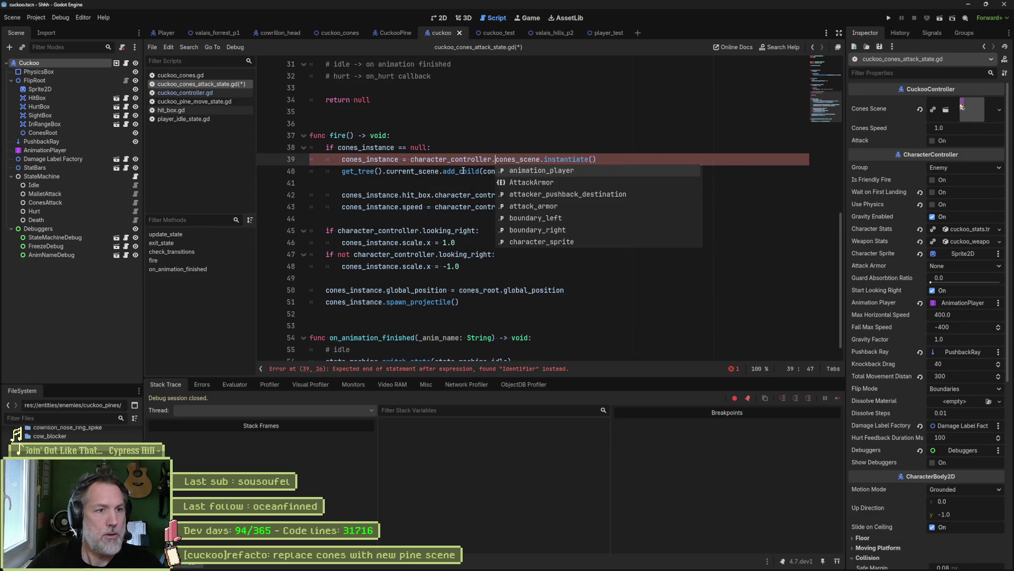
{"action": "left_click", "coordinate": [500, 152]}
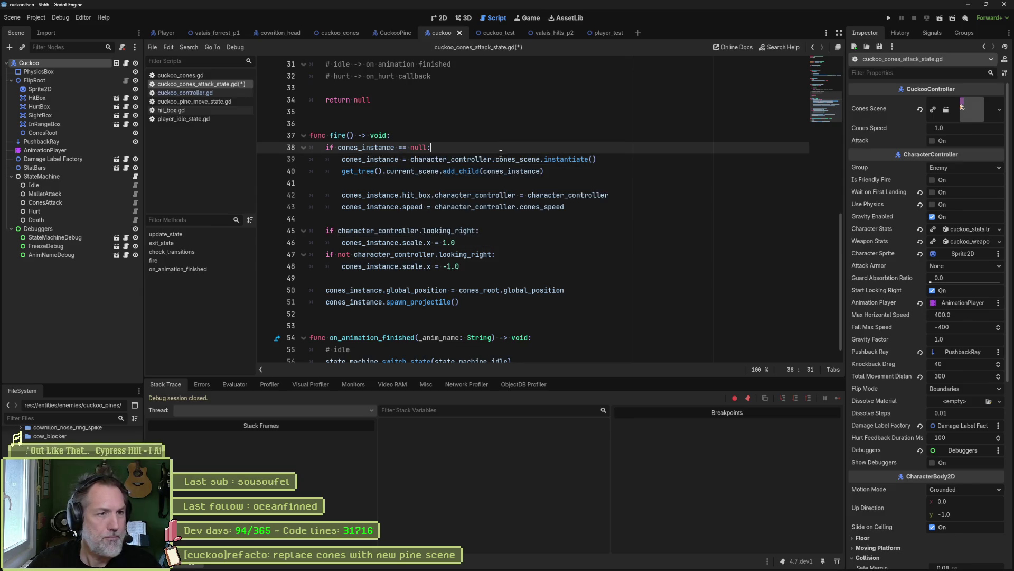
{"action": "double_click", "coordinate": [516, 159]}
{"action": "scroll", "coordinate": [630, 221], "scroll_direction": "down", "scroll_amount": 1}
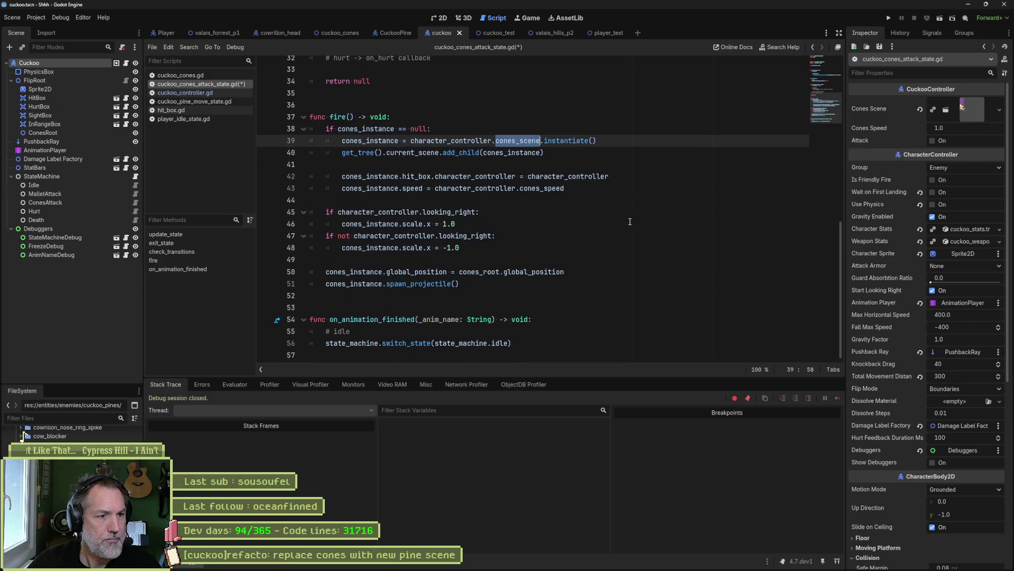
{"action": "scroll", "coordinate": [629, 222], "scroll_direction": "up", "scroll_amount": 10}
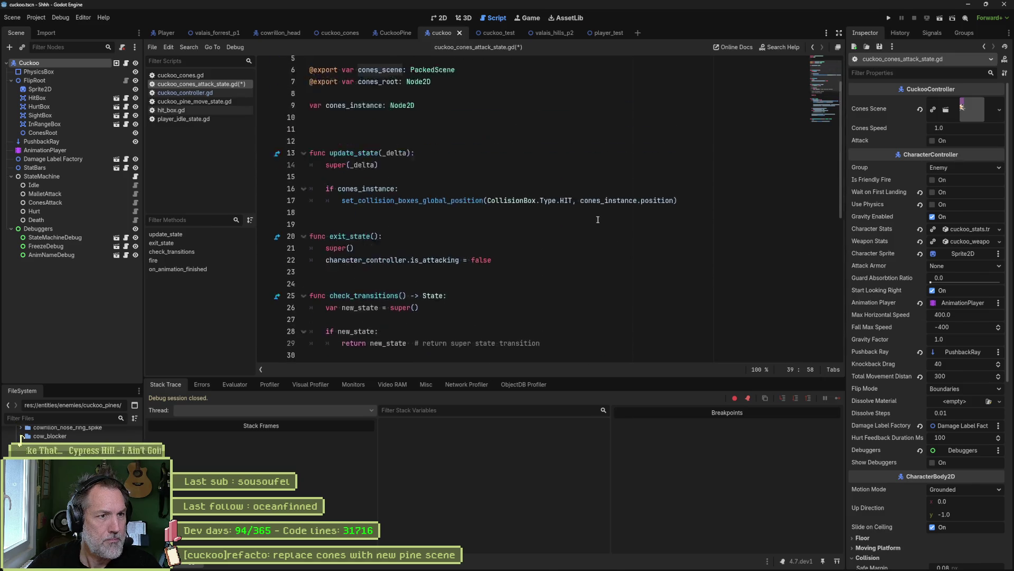
{"action": "left_click", "coordinate": [310, 123]}
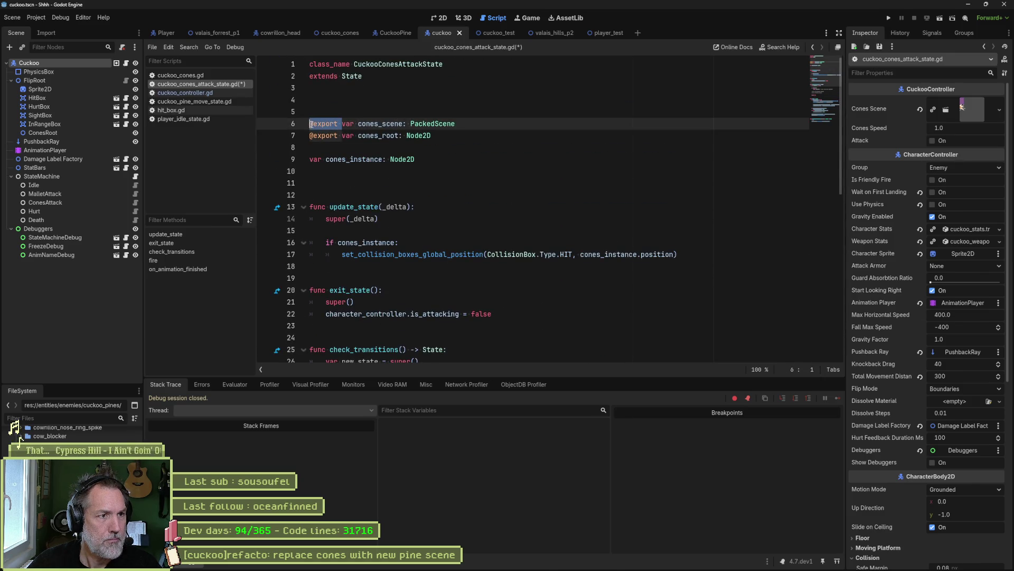
{"action": "key", "text": "ctrl+Delete"}
{"action": "key", "text": "alt+Down"}
{"action": "key", "text": "alt+Down"}
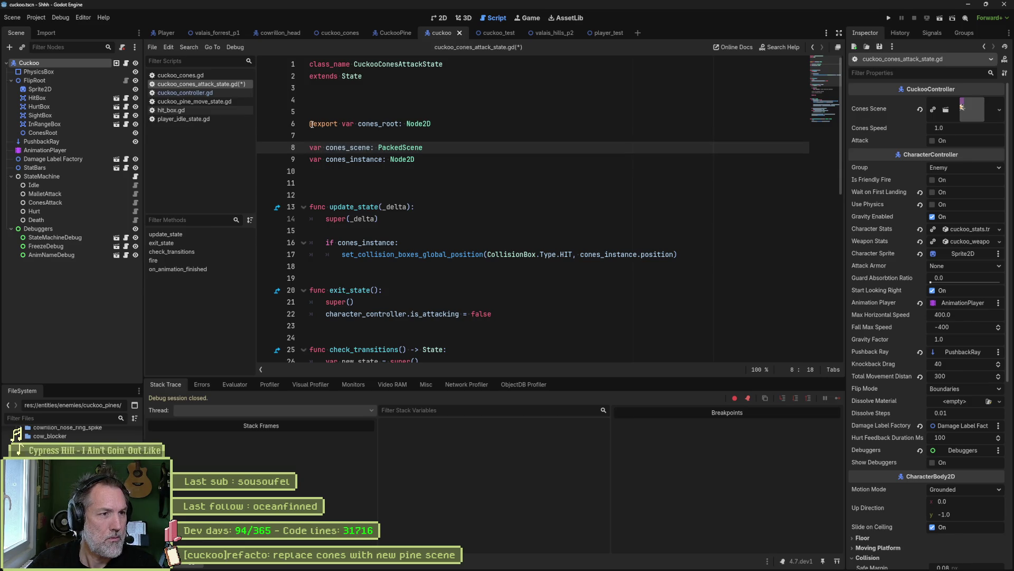
{"action": "key", "text": "ctrl+s"}
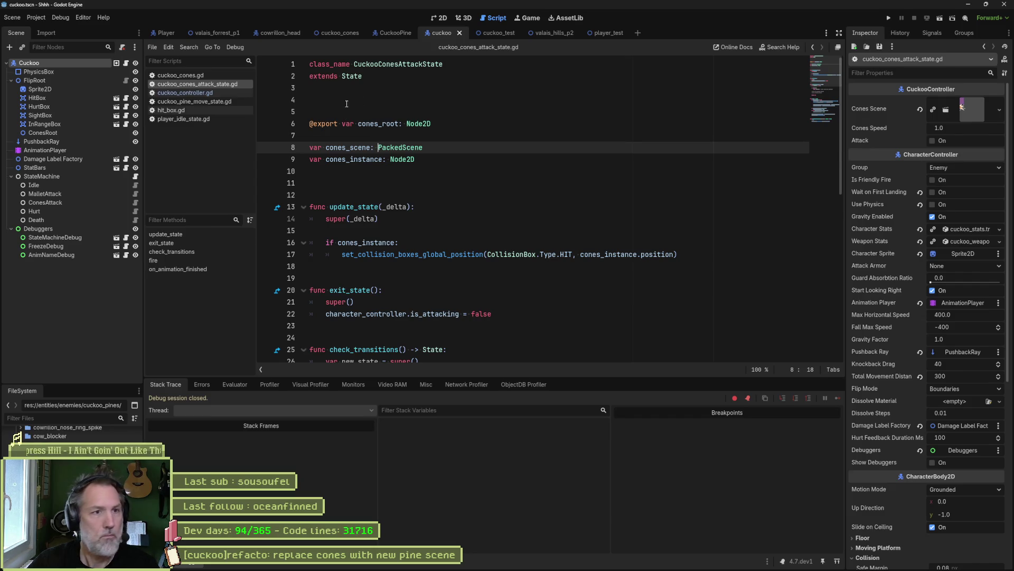
{"action": "left_click", "coordinate": [501, 36]}
{"action": "key", "text": "F6"}
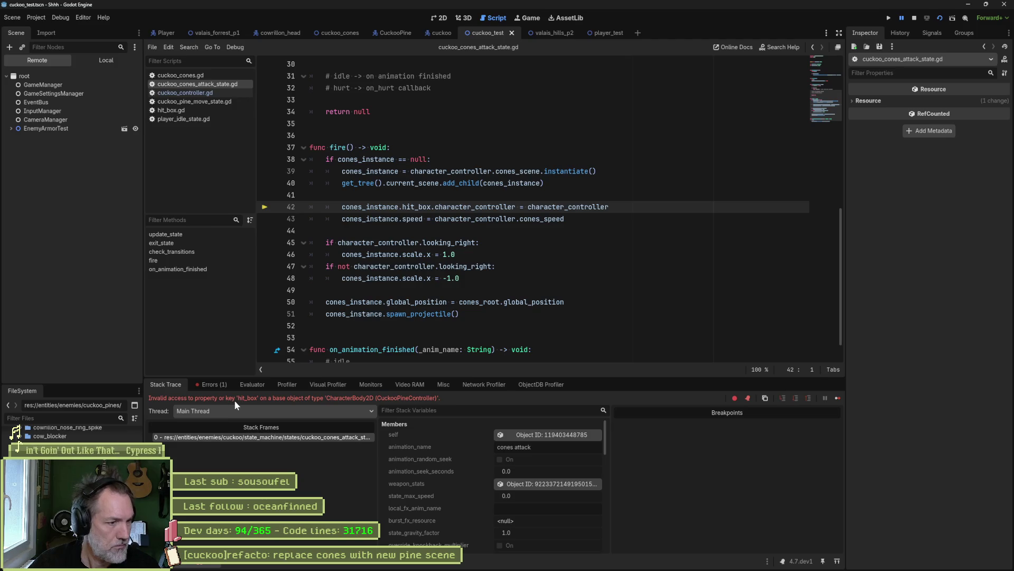
- Locate the failing hit_box access on line 42 and stop the running game
{"action": "left_click", "coordinate": [427, 206]}
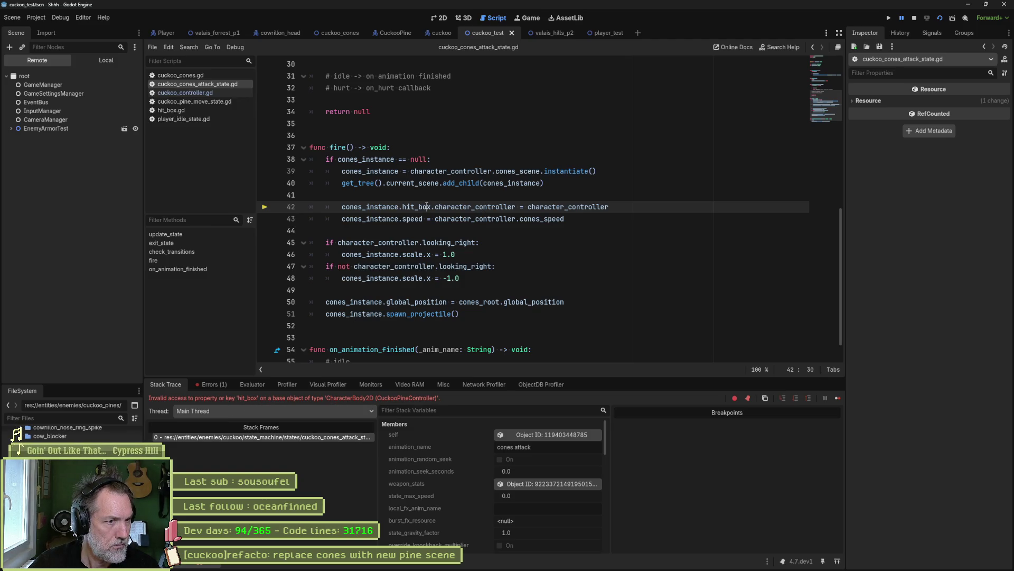
{"action": "key", "text": "F8"}
{"action": "left_click", "coordinate": [494, 206]}
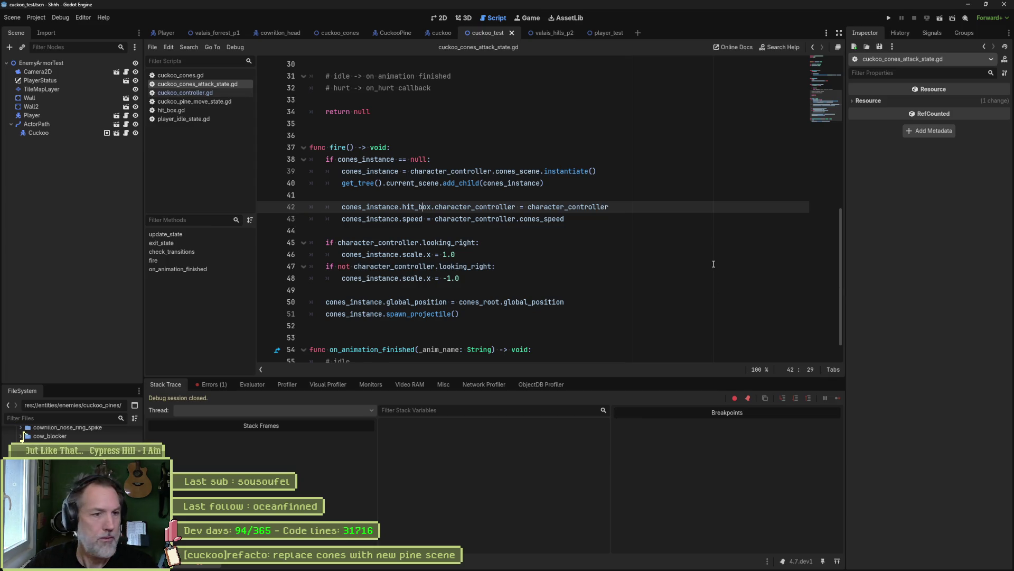
- Comment out the hit_box assignment on line 42, rerun the test, and stop at the speed error
{"action": "left_click", "coordinate": [563, 220]}
{"action": "double_click", "coordinate": [408, 206]}
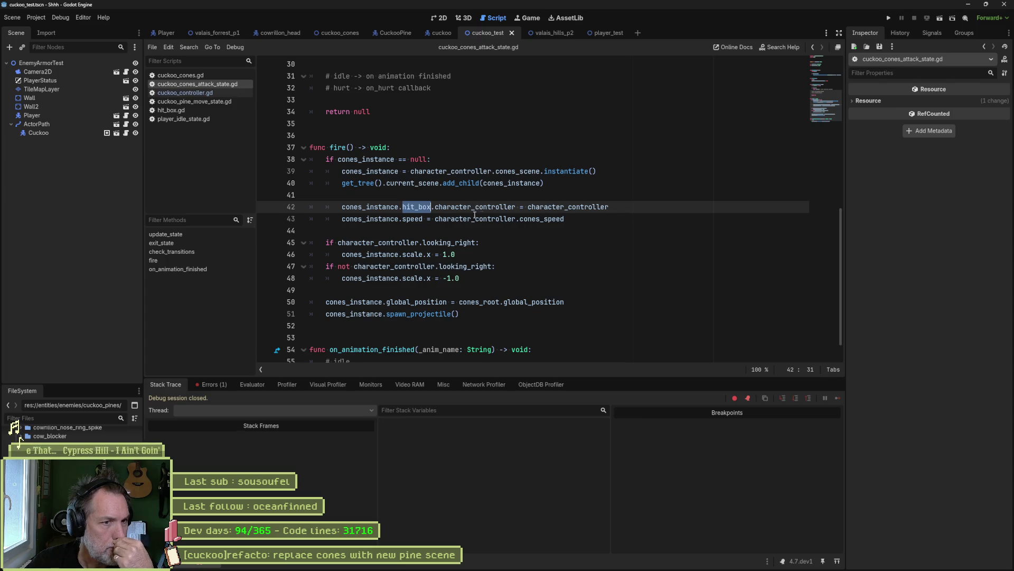
{"action": "left_click", "coordinate": [342, 206]}
{"action": "type", "text": "$"}
{"action": "key", "text": "F6"}
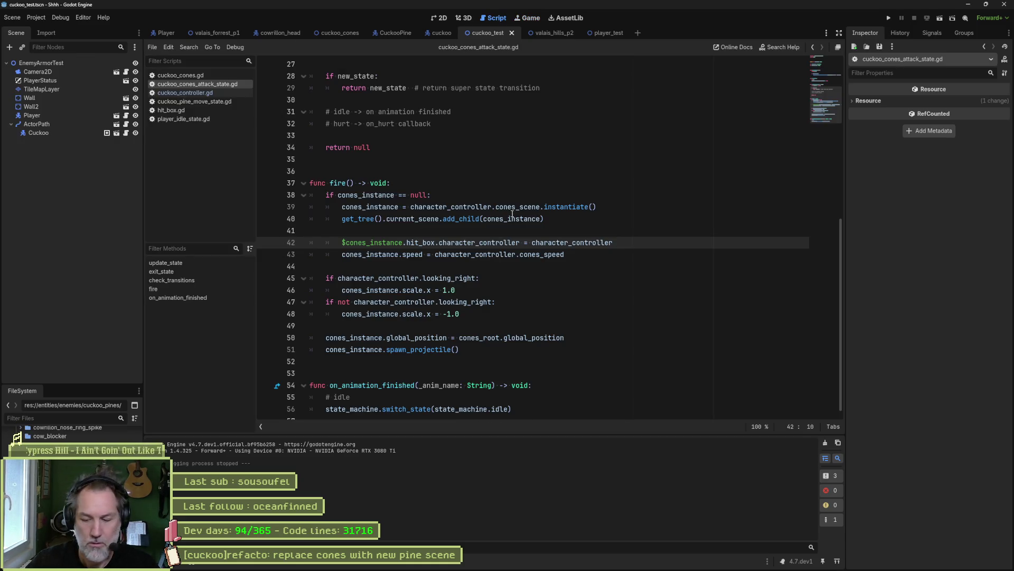
{"action": "type", "text": "#"}
{"action": "key", "text": "F6"}
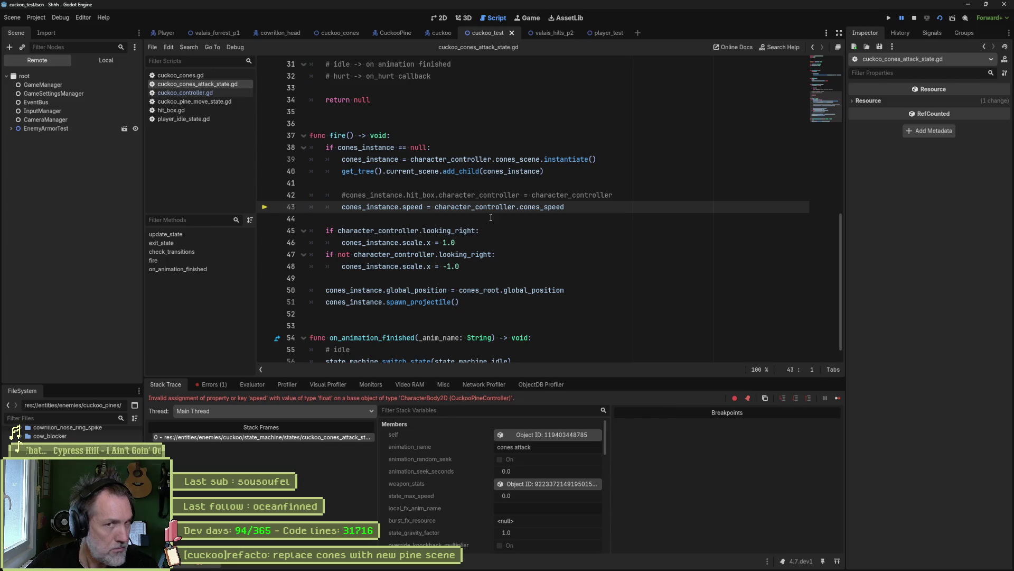
{"action": "key", "text": "F8"}
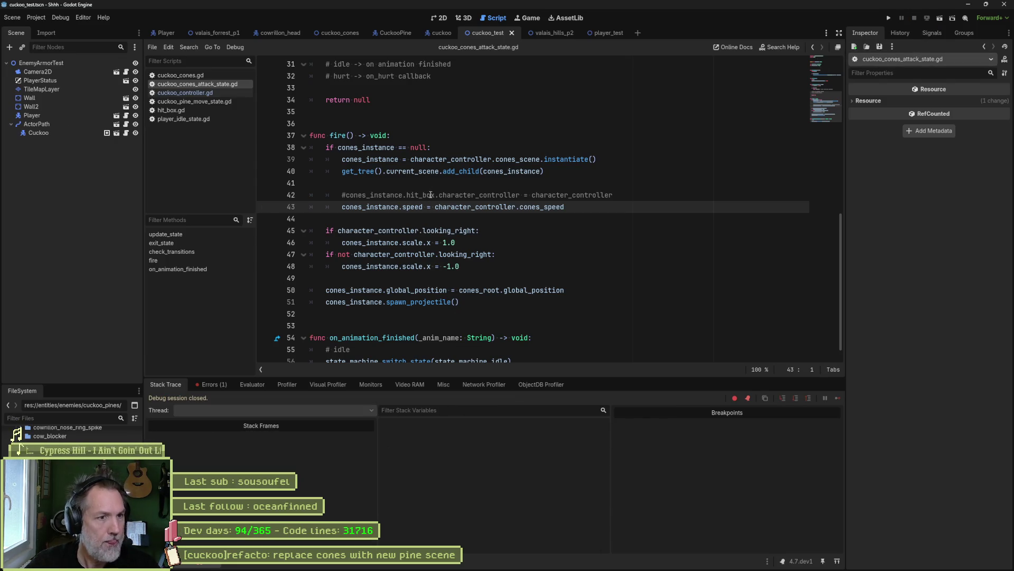
- Prefix the speed assignment on line 43 with character_controller. and save
{"action": "left_click_drag", "start_coordinate": [439, 195], "coordinate": [521, 195]}
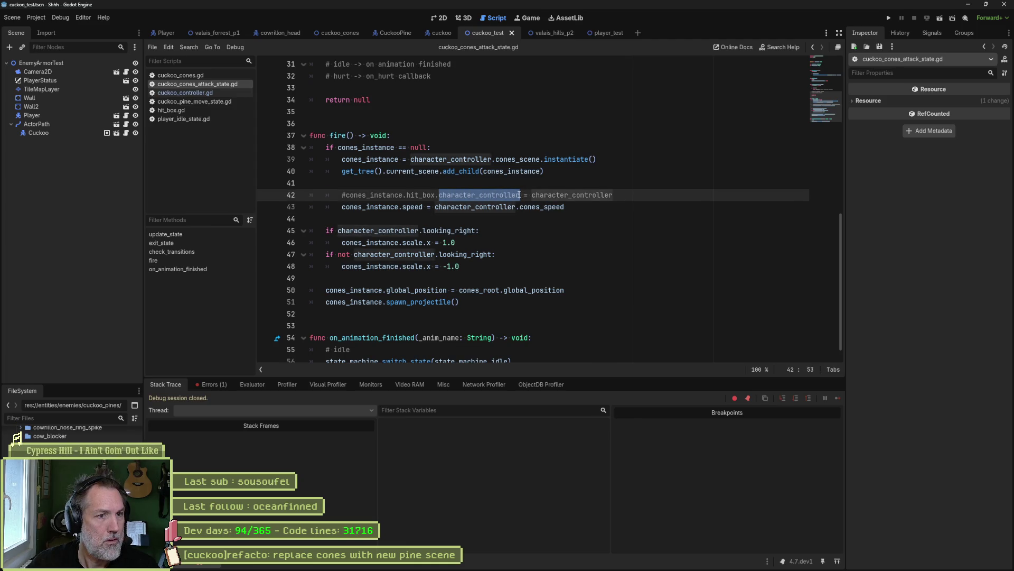
{"action": "key", "text": "ctrl+c"}
{"action": "left_click", "coordinate": [342, 207]}
{"action": "key", "text": "ctrl+v"}
{"action": "type", "text": "."}
{"action": "key", "text": "ctrl+s"}
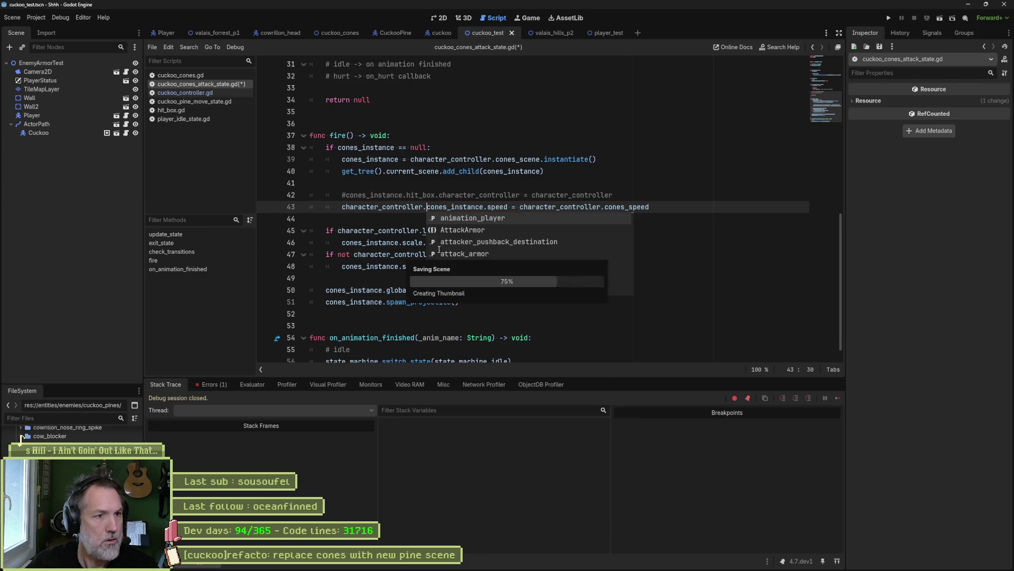
{"action": "left_click", "coordinate": [218, 93]}
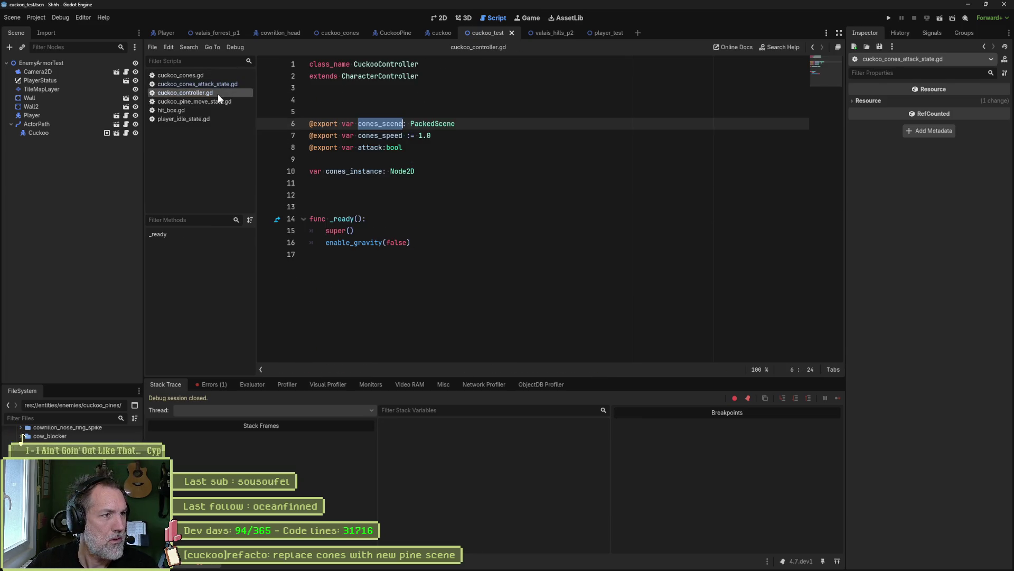
{"action": "double_click", "coordinate": [373, 136]}
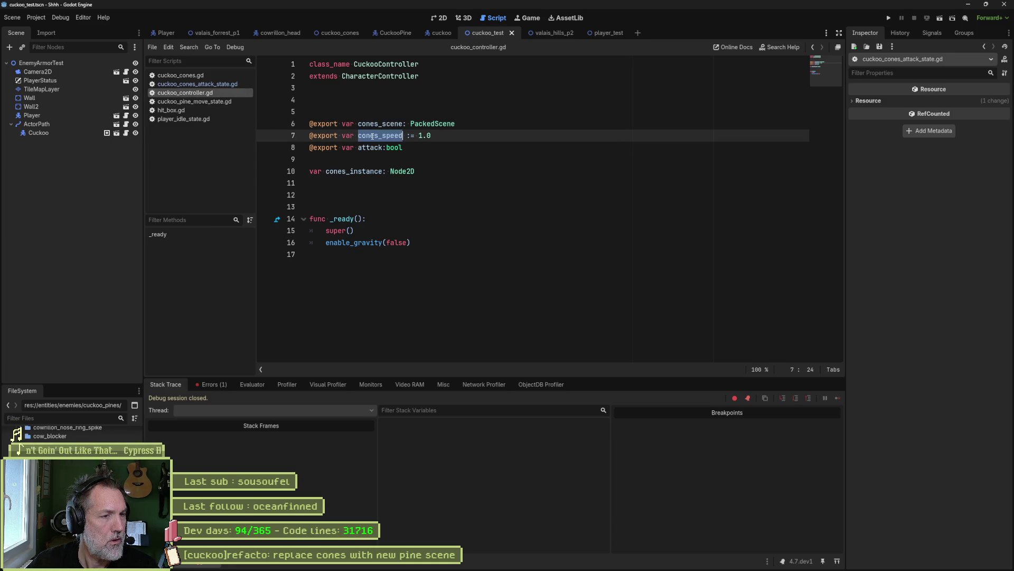
{"action": "left_click", "coordinate": [196, 84]}
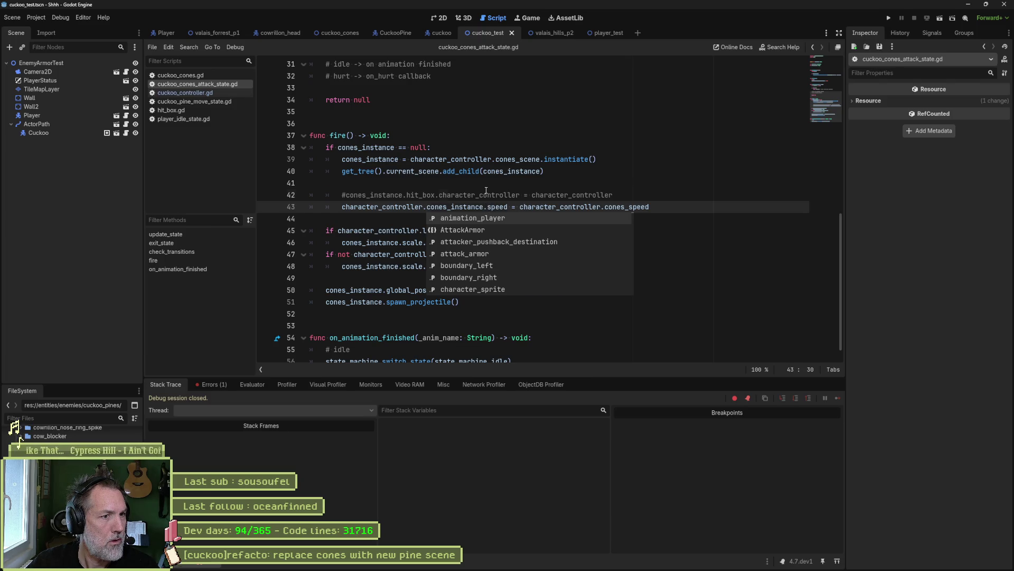
{"action": "left_click", "coordinate": [487, 194]}
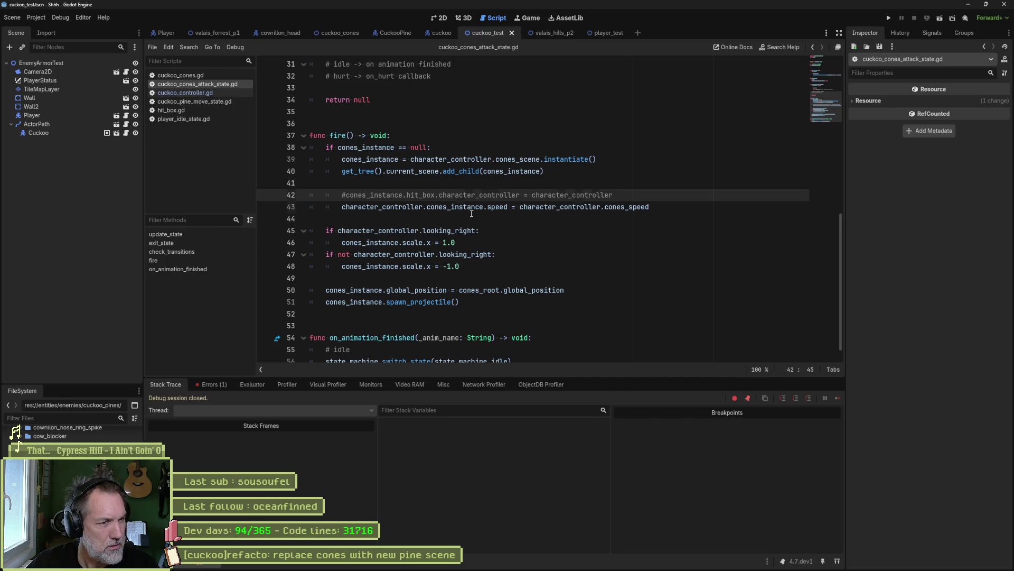
{"action": "key", "text": "Down"}
{"action": "key", "text": "Home"}
{"action": "key", "text": "ctrl+shift+Right"}
{"action": "key", "text": "ctrl+shift+Right"}
{"action": "key", "text": "Delete"}
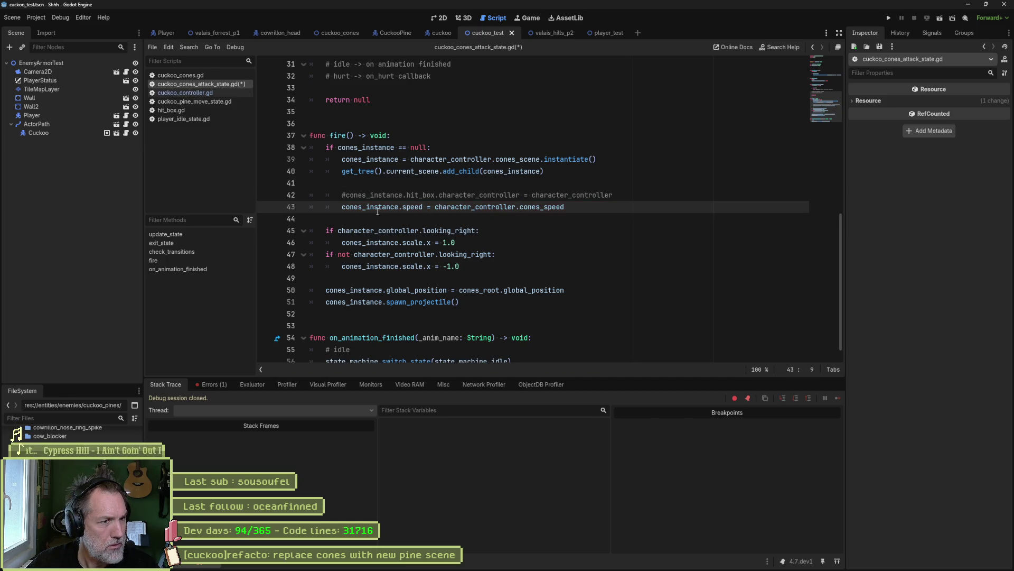
{"action": "double_click", "coordinate": [377, 207]}
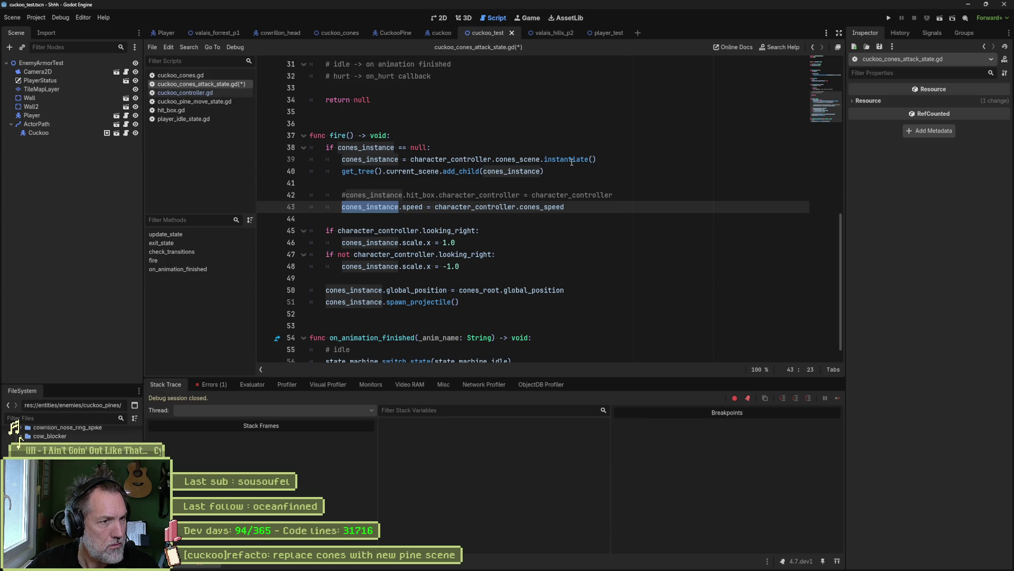
{"action": "double_click", "coordinate": [413, 206]}
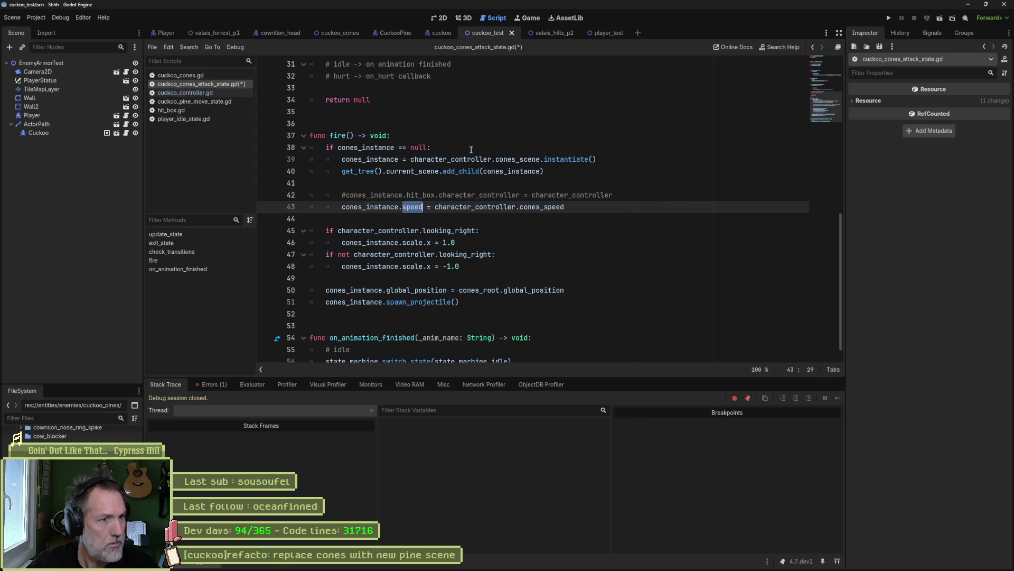
- Open cuckoo_pine_controller.gd from the CuckooPine scene, browse cuckoo_cones.gd, then return to the cones attack state script
{"action": "left_click", "coordinate": [400, 34]}
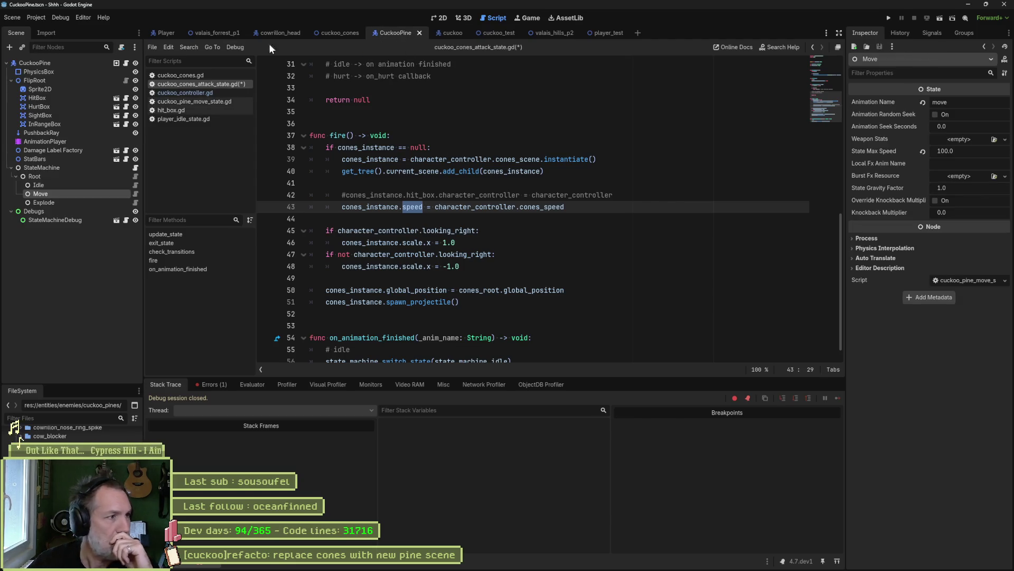
{"action": "left_click", "coordinate": [127, 64]}
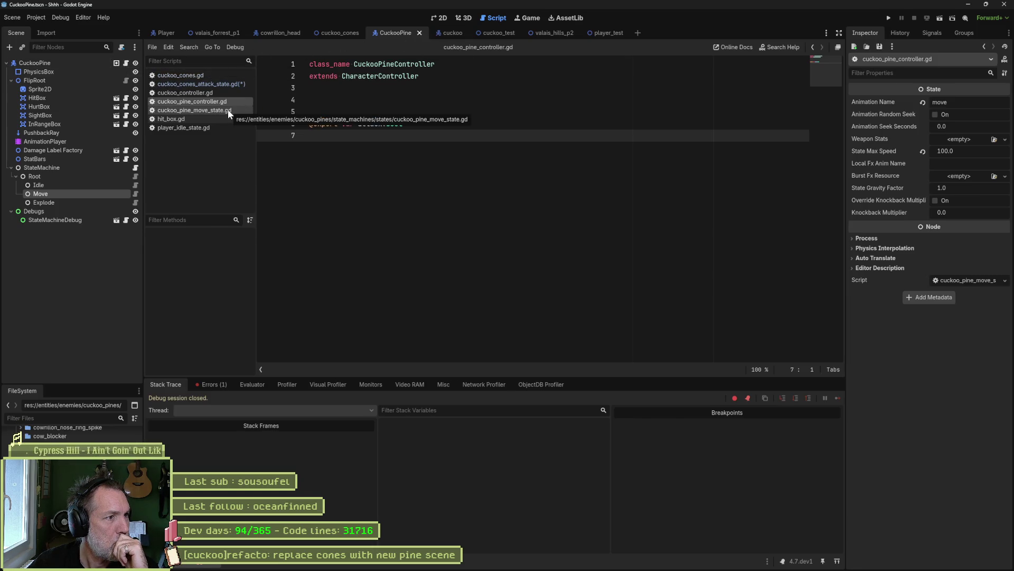
{"action": "left_click", "coordinate": [207, 77]}
{"action": "scroll", "coordinate": [468, 142], "scroll_direction": "up", "scroll_amount": 5}
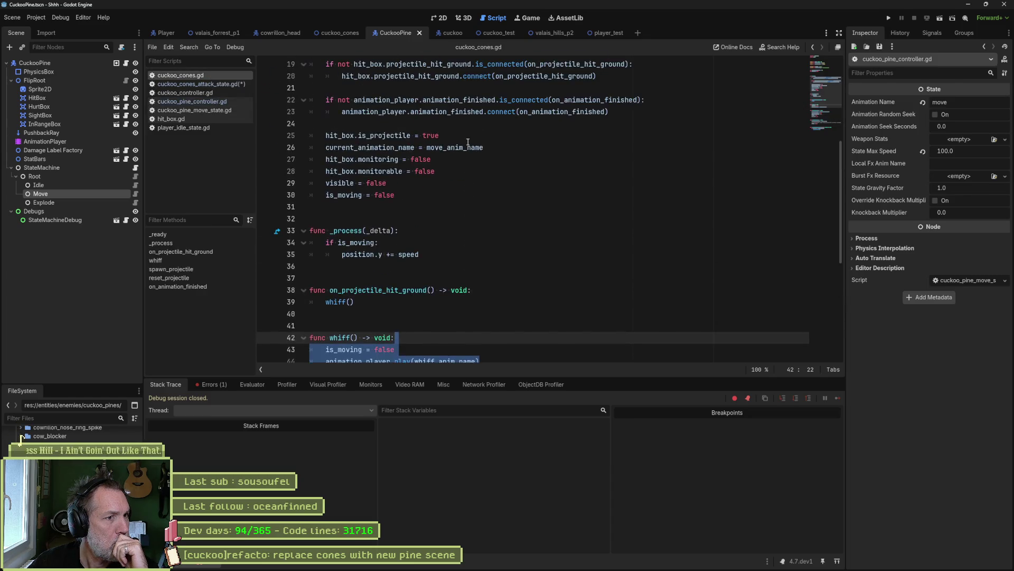
{"action": "scroll", "coordinate": [467, 142], "scroll_direction": "up", "scroll_amount": 6}
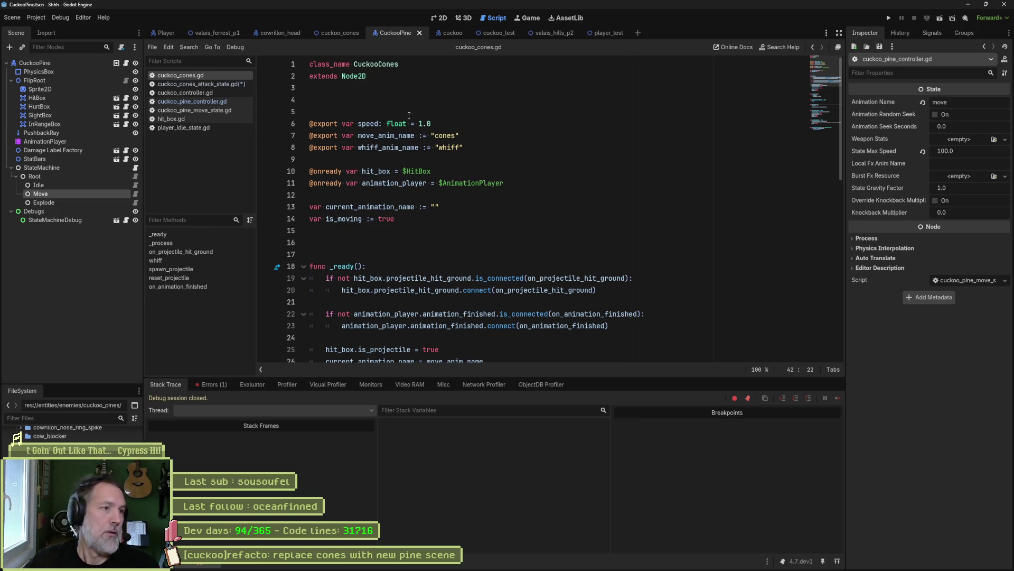
{"action": "left_click", "coordinate": [211, 102]}
{"action": "left_click", "coordinate": [201, 83]}
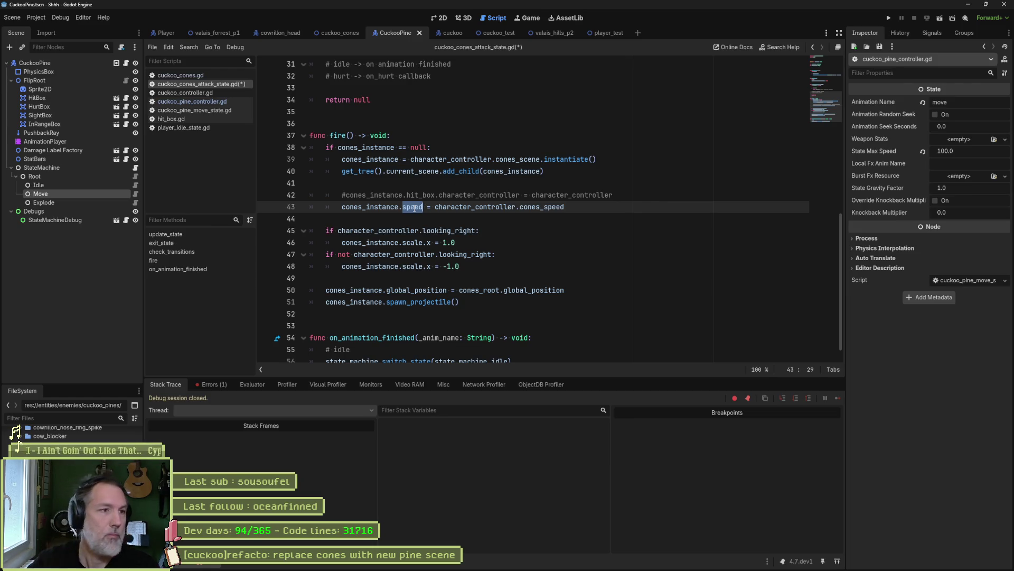
{"action": "left_click", "coordinate": [497, 152]}
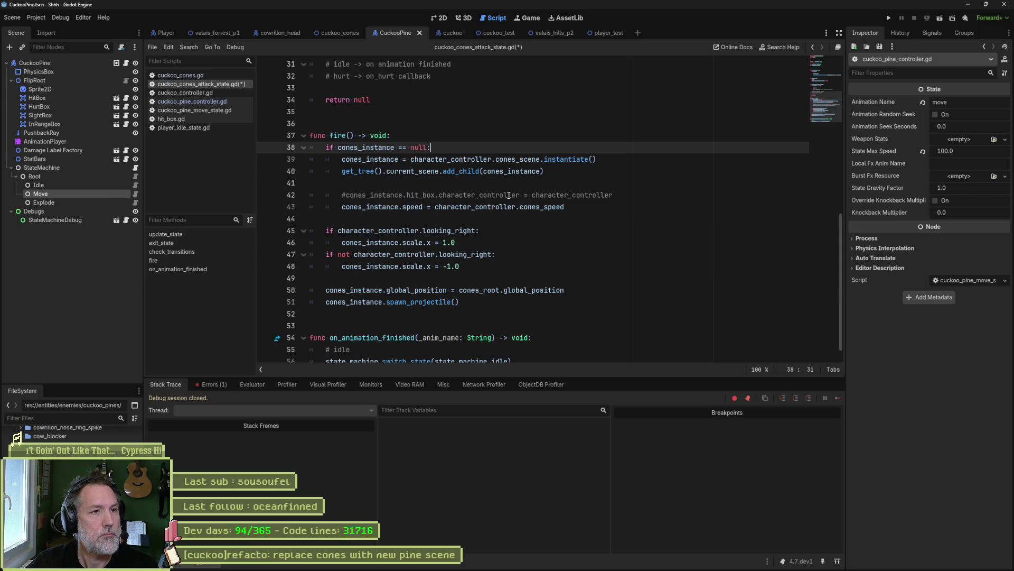
{"action": "scroll", "coordinate": [464, 245], "scroll_direction": "down", "scroll_amount": 1}
{"action": "double_click", "coordinate": [504, 343]}
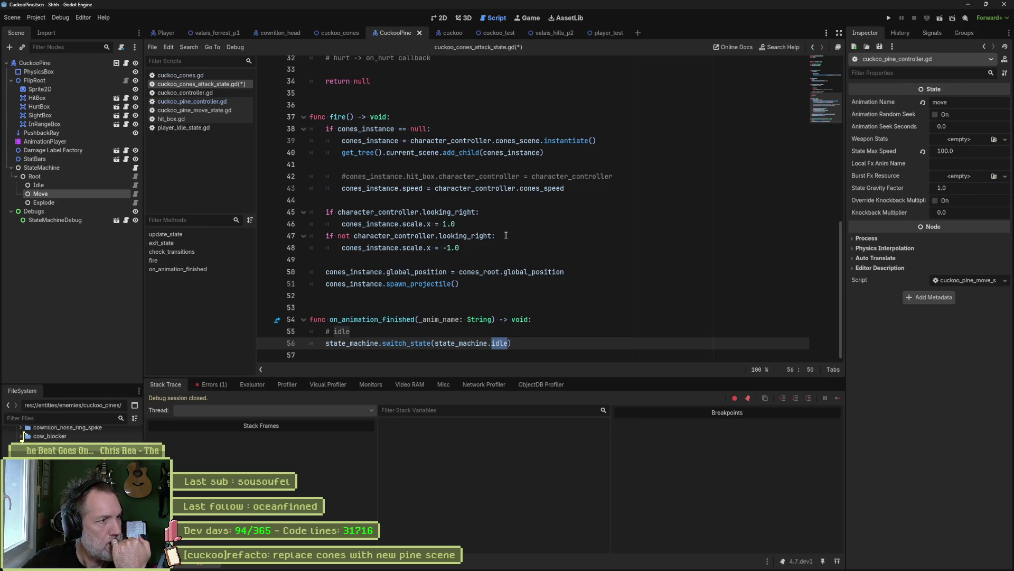
{"action": "left_click", "coordinate": [127, 63]}
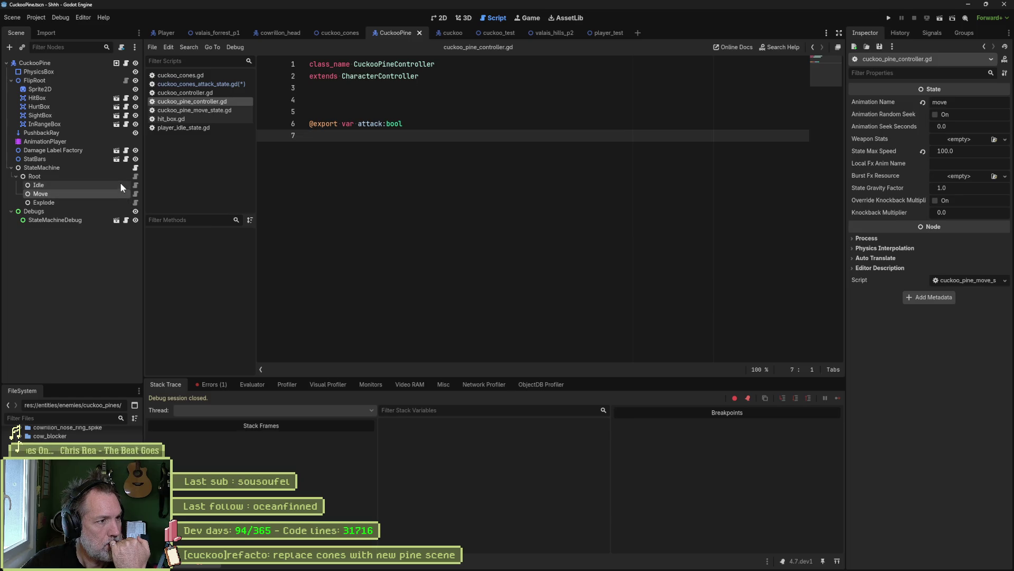
- Copy the Idle state's enter_state body into cuckoo_pine_move_state.gd
{"action": "left_click", "coordinate": [135, 176]}
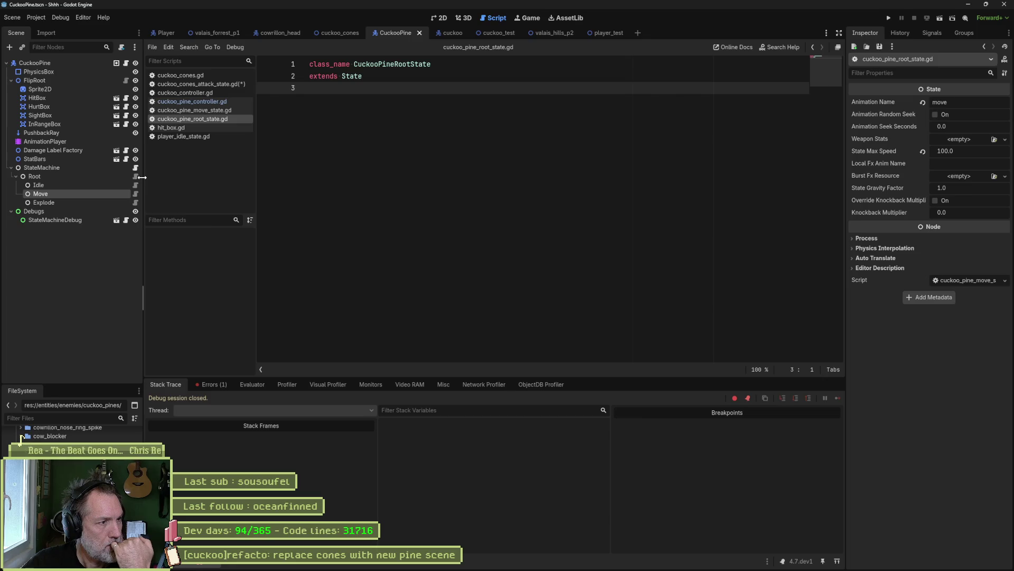
{"action": "left_click", "coordinate": [135, 184]}
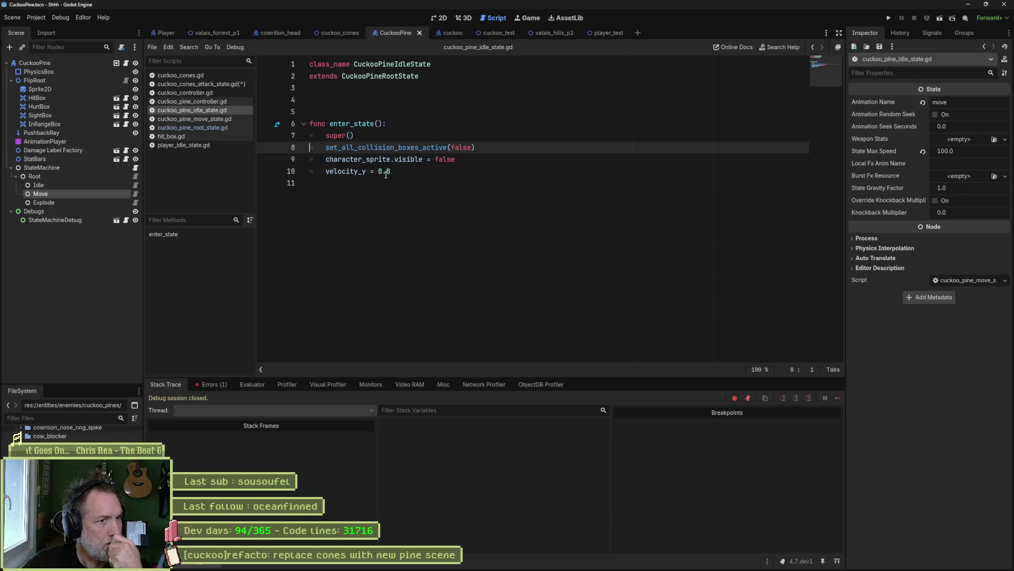
{"action": "left_click_drag", "start_coordinate": [425, 176], "coordinate": [434, 82]}
{"action": "key", "text": "ctrl+c"}
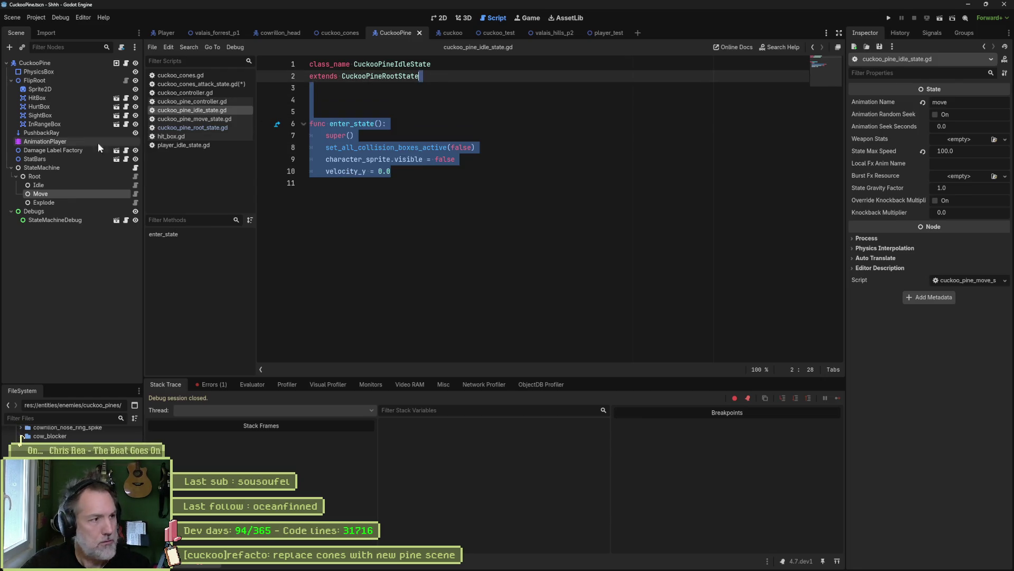
{"action": "left_click", "coordinate": [134, 193]}
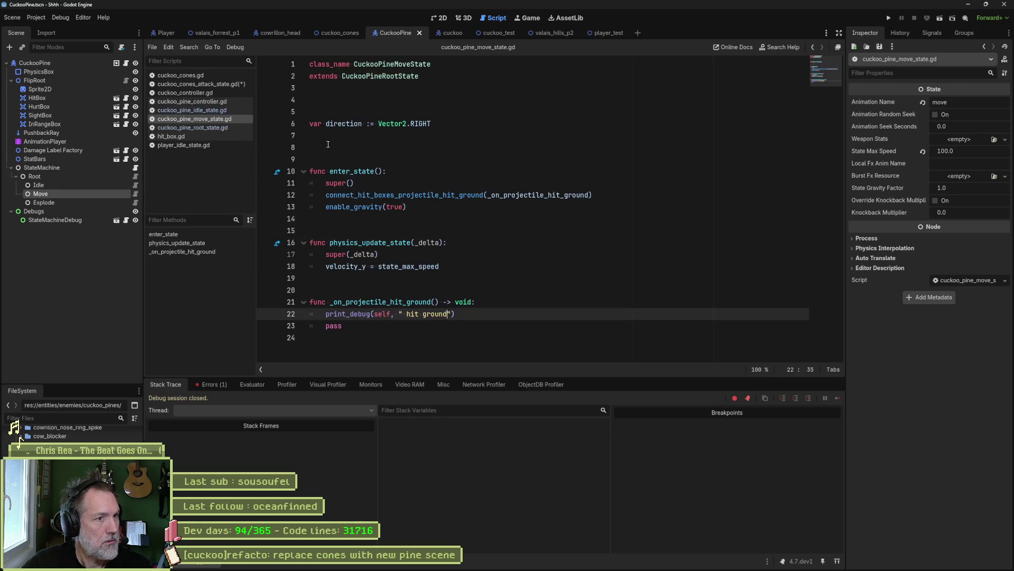
{"action": "left_click", "coordinate": [422, 205]}
{"action": "key", "text": "ctrl+v"}
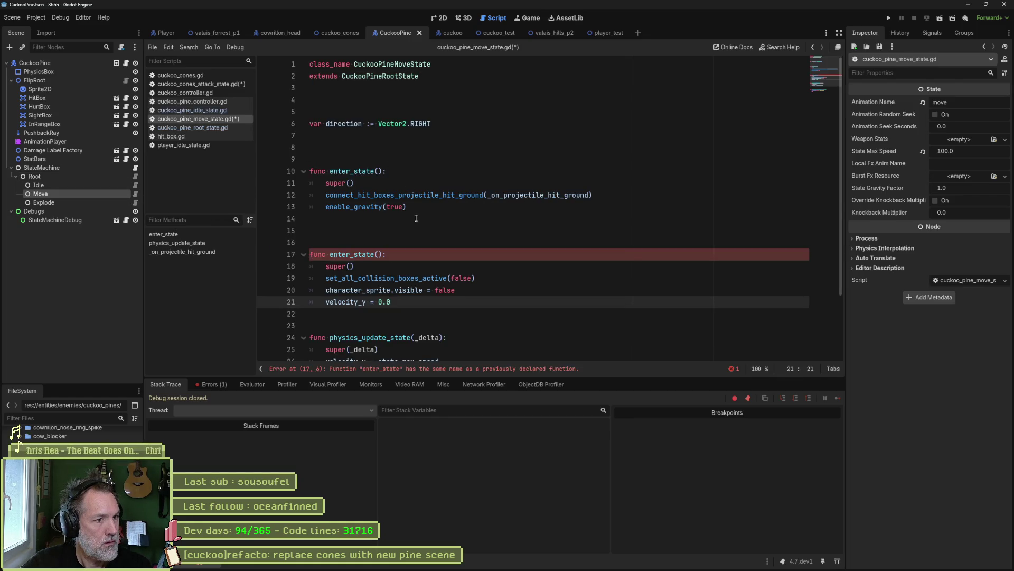
{"action": "left_click", "coordinate": [407, 230]}
{"action": "key", "text": "ctrl+shift+k"}
{"action": "key", "text": "ctrl+shift+k"}
{"action": "key", "text": "ctrl+shift+k"}
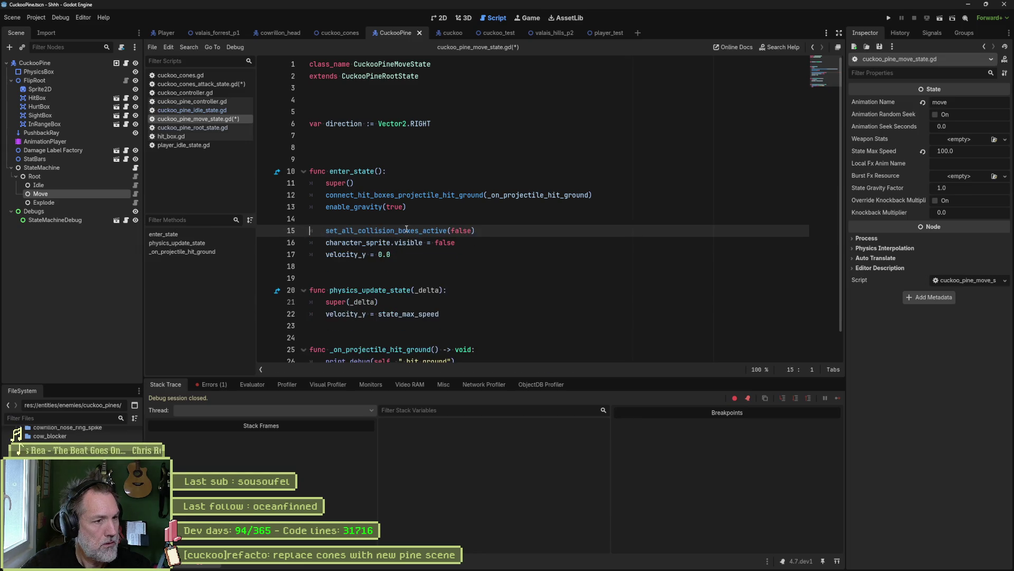
- Enable the collision boxes (true) above enable_gravity and comment out the enable_gravity line
{"action": "double_click", "coordinate": [460, 231]}
{"action": "type", "text": "true)"}
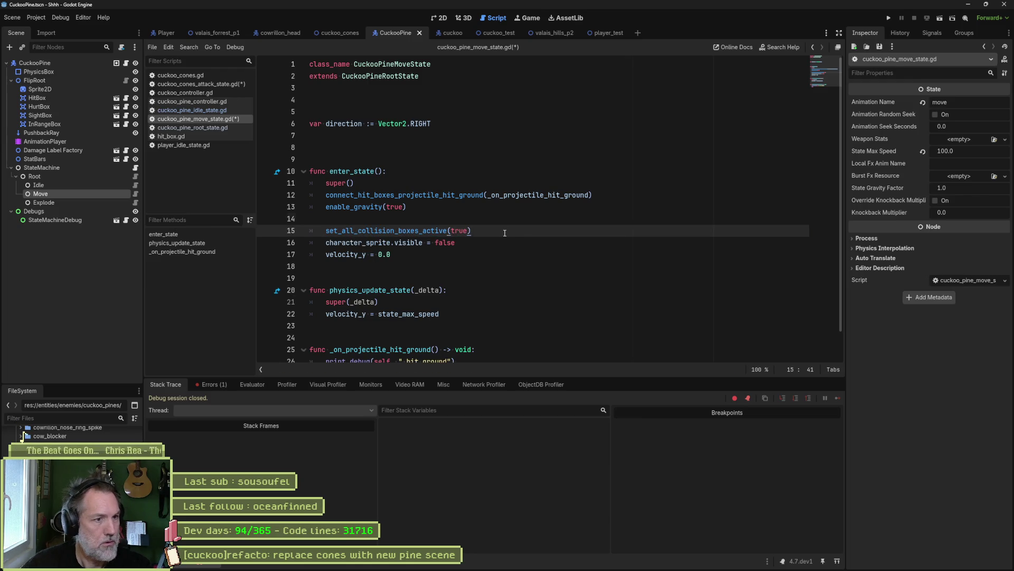
{"action": "key", "text": "alt+Up"}
{"action": "key", "text": "alt+Up"}
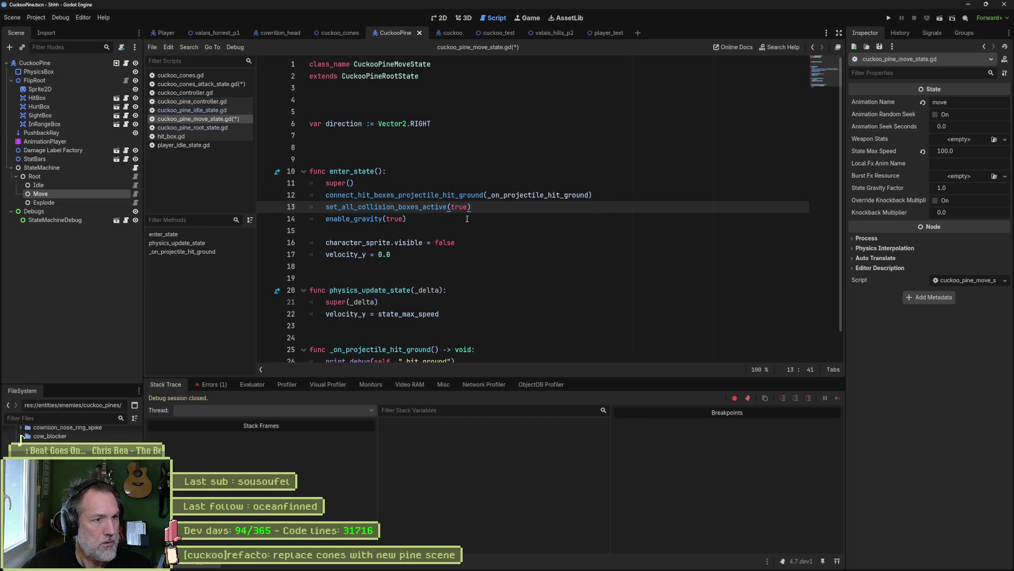
{"action": "double_click", "coordinate": [387, 219]}
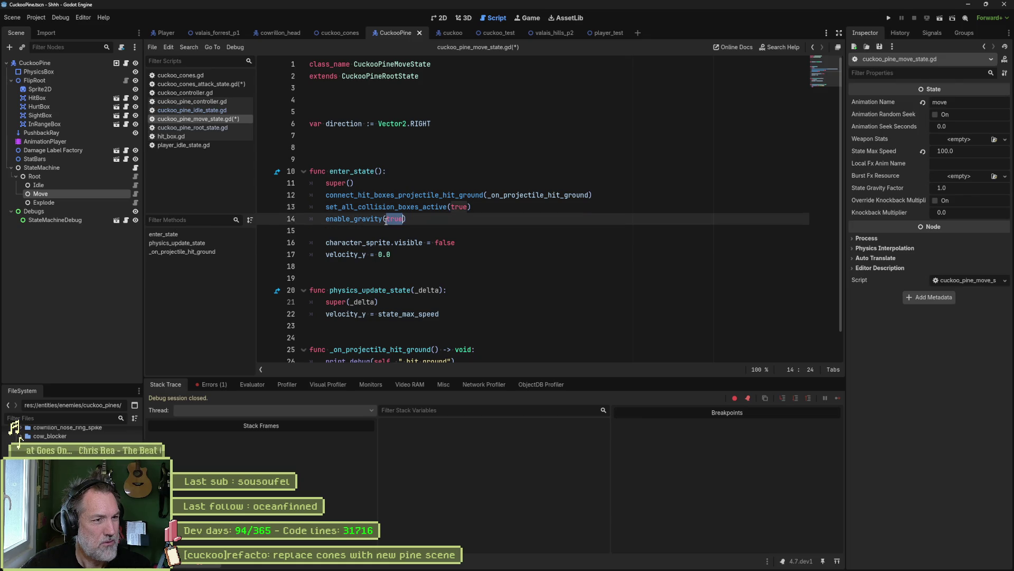
{"action": "left_click", "coordinate": [332, 223]}
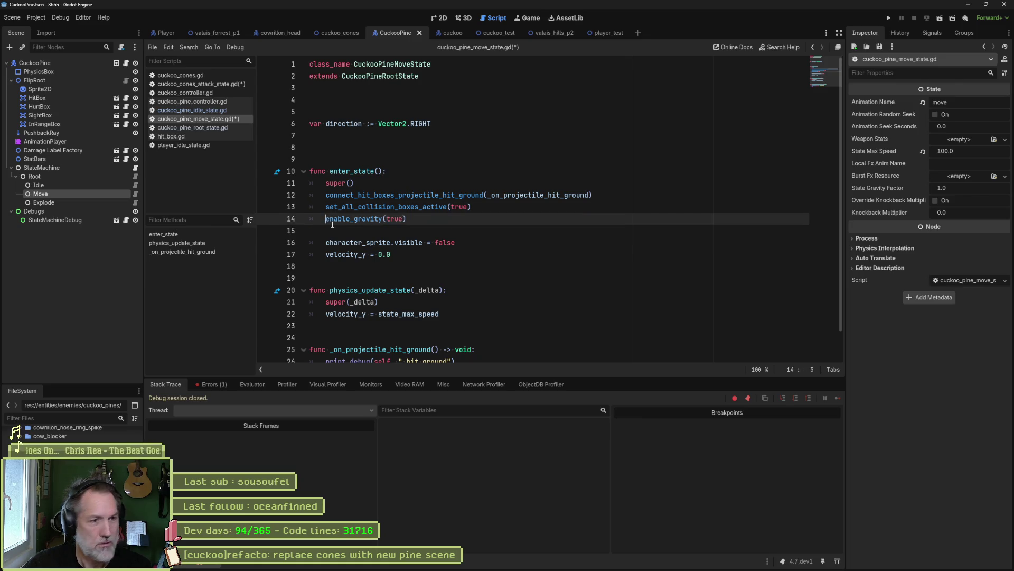
{"action": "type", "text": "#"}
{"action": "key", "text": "ctrl+k"}
{"action": "left_click", "coordinate": [516, 227]}
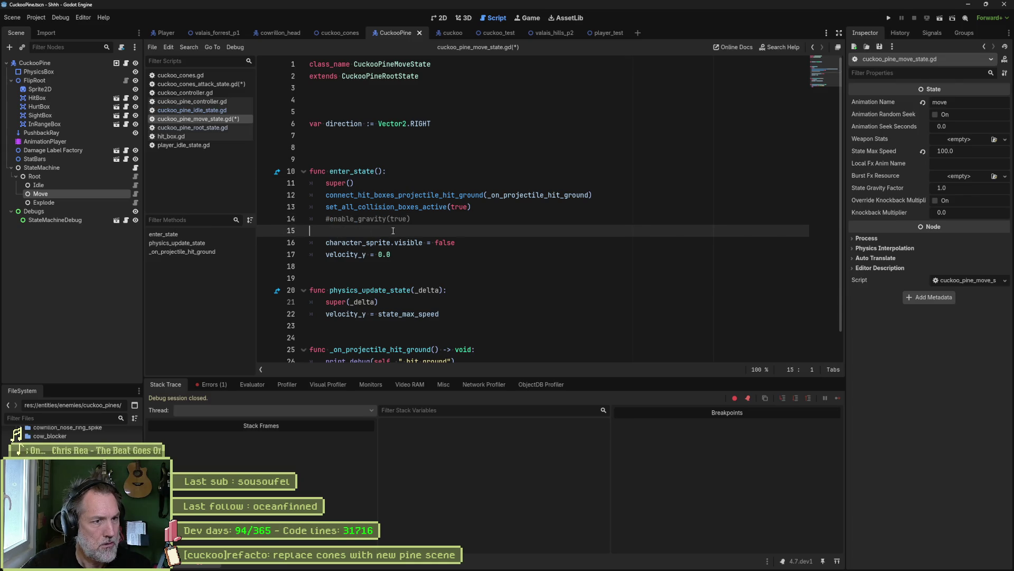
{"action": "key", "text": "Delete"}
- Set the sprite visible to true, delete the velocity_y reset line, save, and check the errors list
{"action": "double_click", "coordinate": [450, 231]}
{"action": "type", "text": "true"}
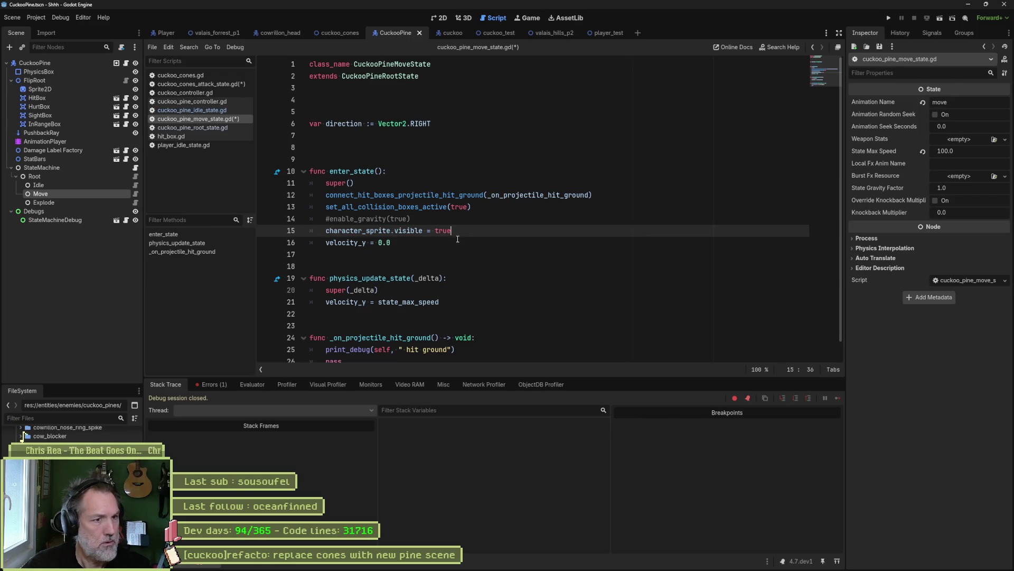
{"action": "left_click", "coordinate": [408, 244]}
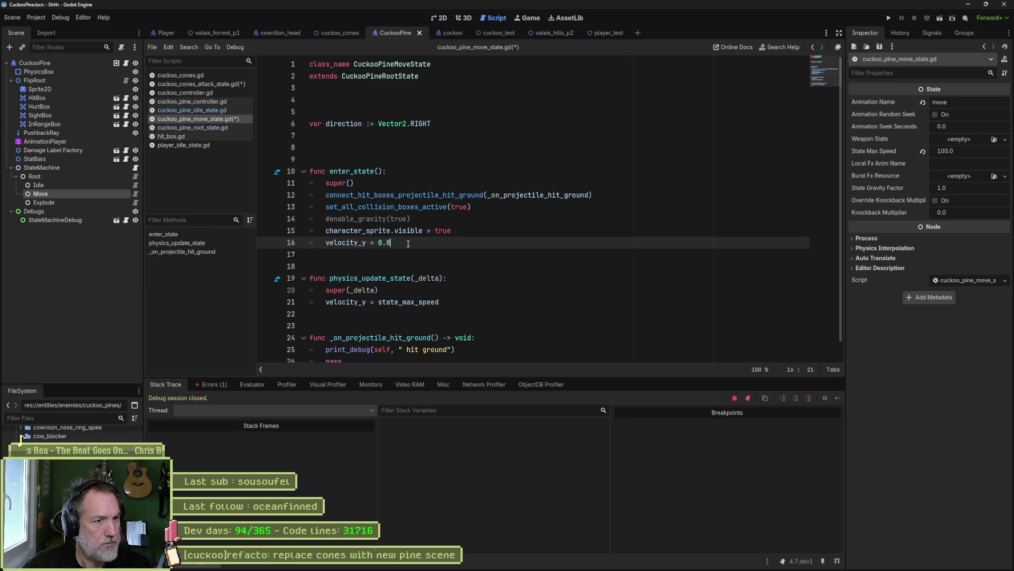
{"action": "key", "text": "ctrl+shift+k"}
{"action": "key", "text": "ctrl+s"}
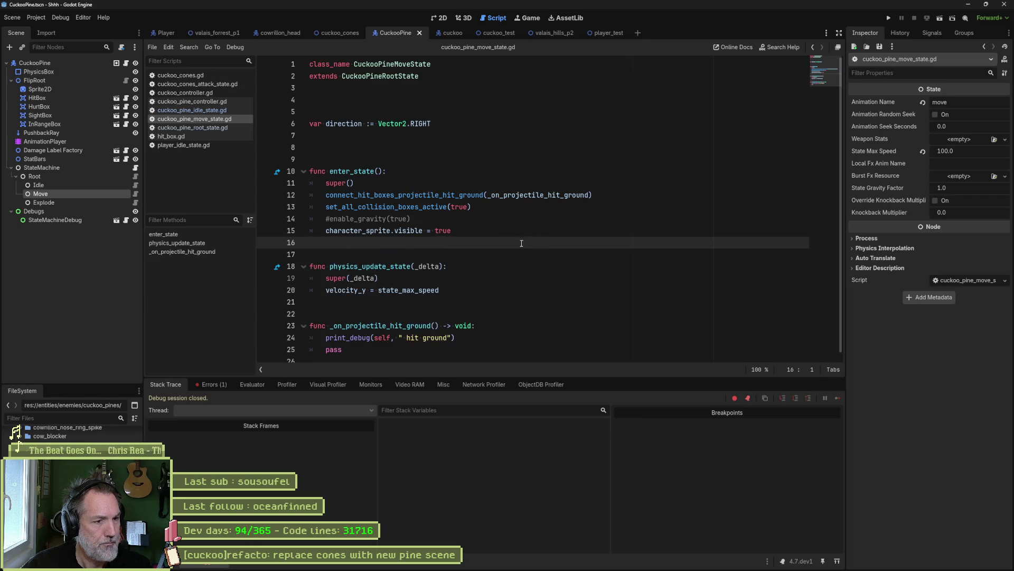
{"action": "scroll", "coordinate": [520, 252], "scroll_direction": "down", "scroll_amount": 1}
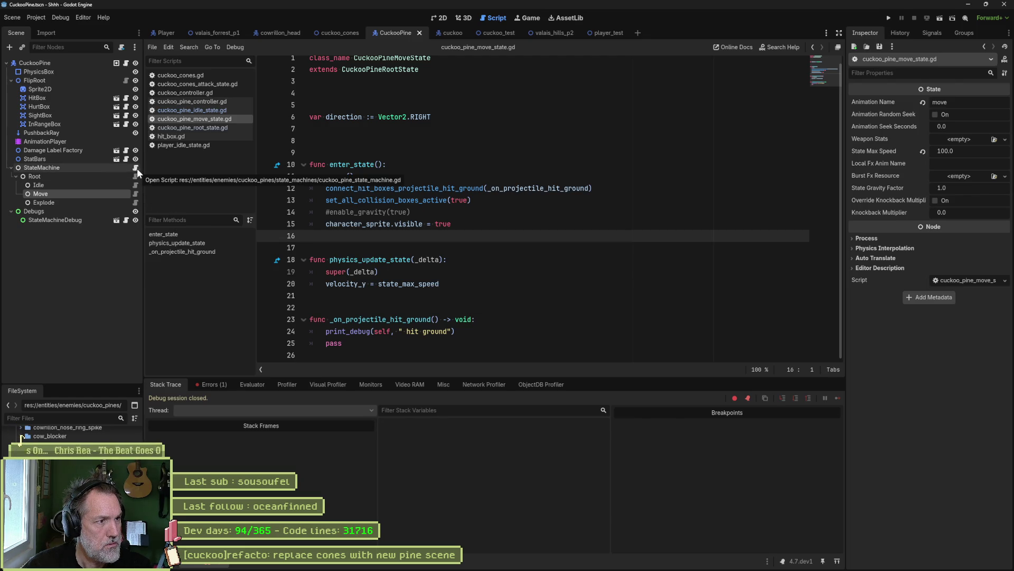
{"action": "left_click", "coordinate": [212, 384]}
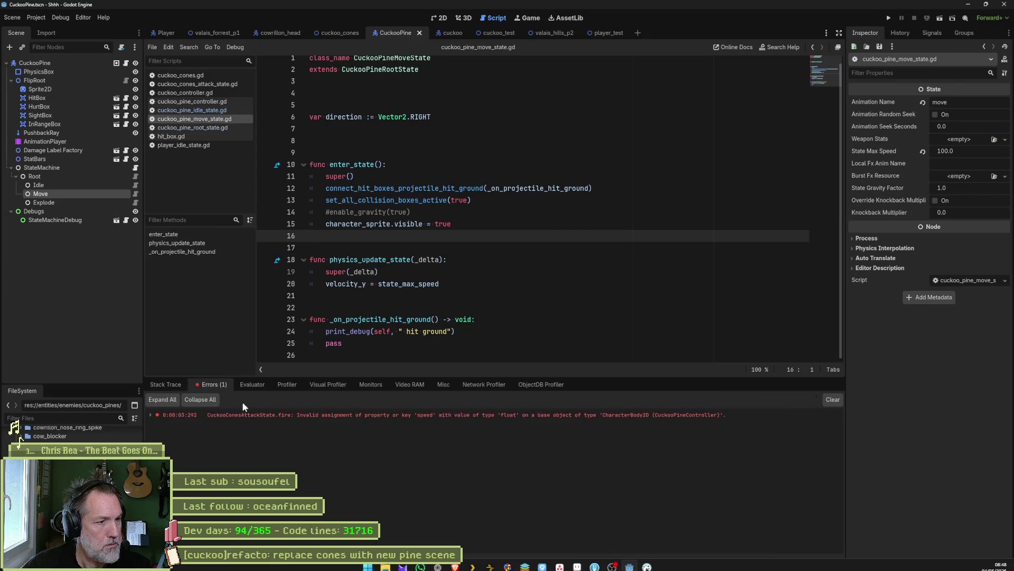
- Jump to the speed error on line 43, test-run the CuckooPine scene, and stop it
{"action": "left_click", "coordinate": [243, 414]}
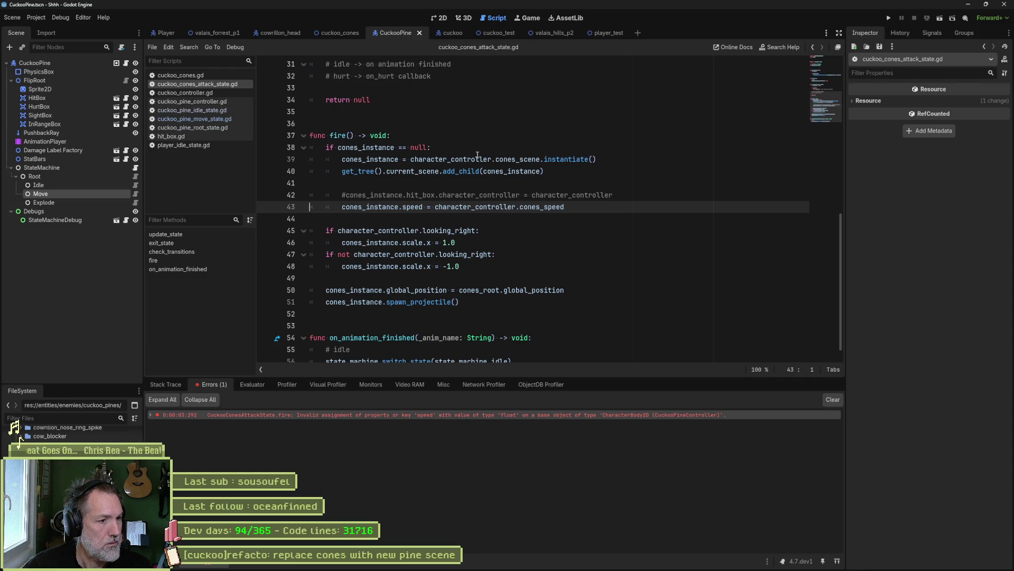
{"action": "left_click", "coordinate": [493, 194]}
{"action": "key", "text": "F6"}
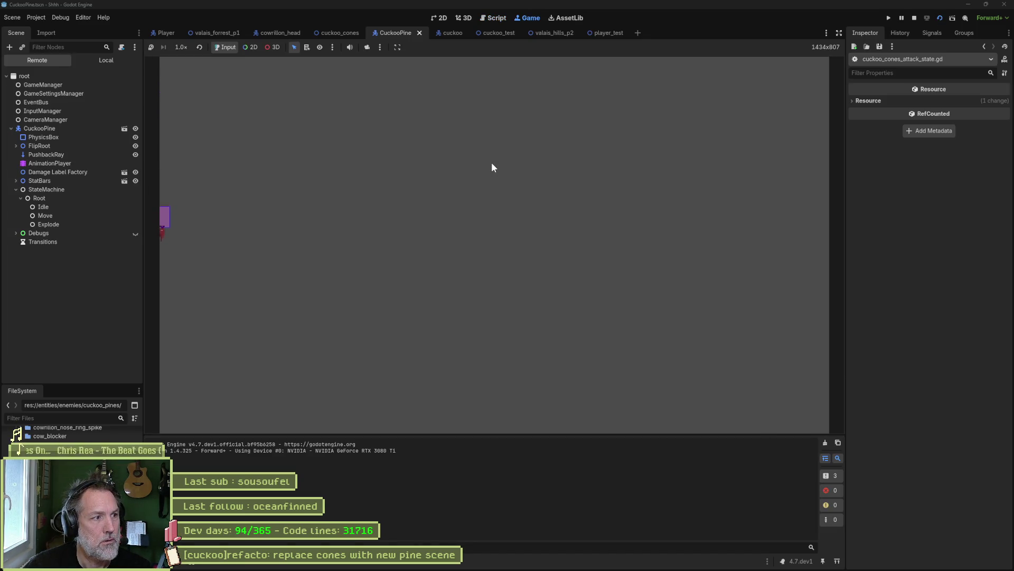
{"action": "key", "text": "F8"}
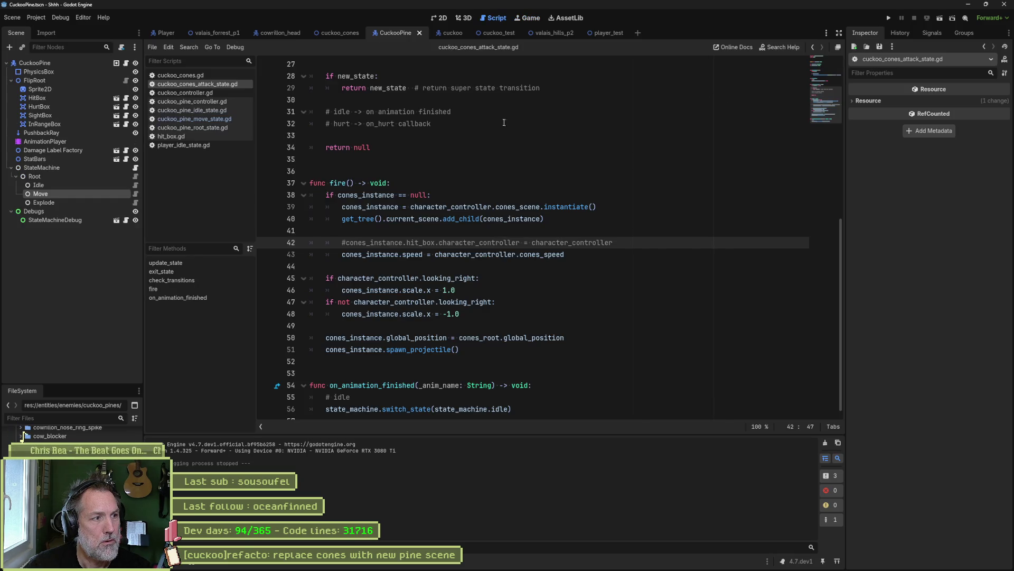
- Set the StateMachine's Initial State to Idle and save the CuckooPine scene
{"action": "left_click", "coordinate": [88, 167]}
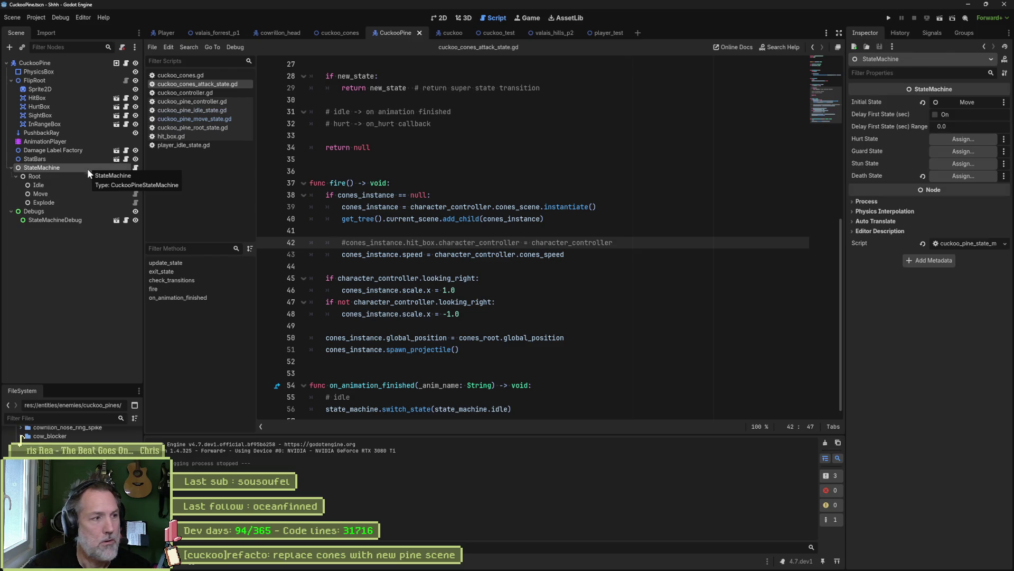
{"action": "left_click_drag", "start_coordinate": [80, 184], "coordinate": [962, 100]}
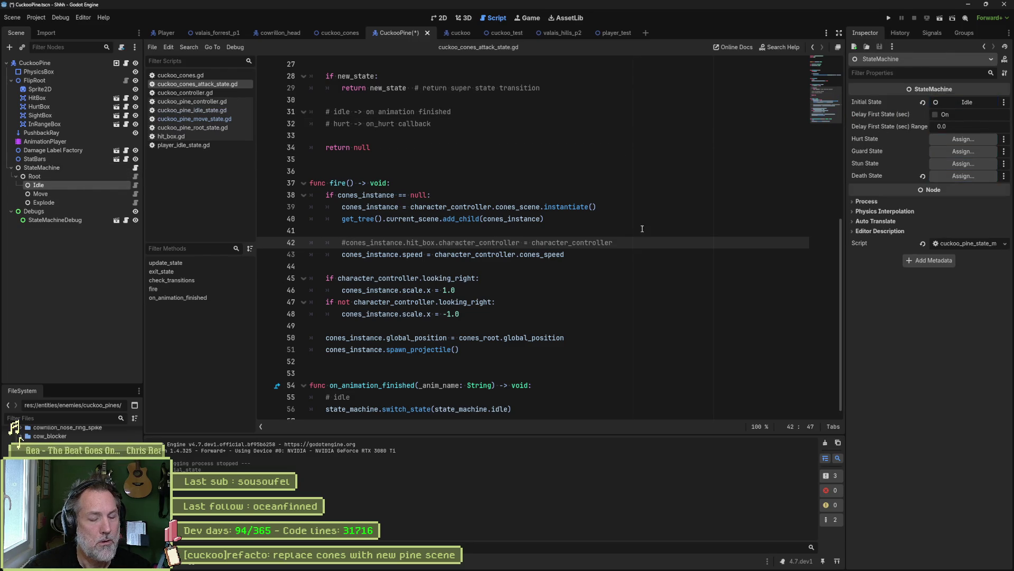
{"action": "key", "text": "ctrl+s"}
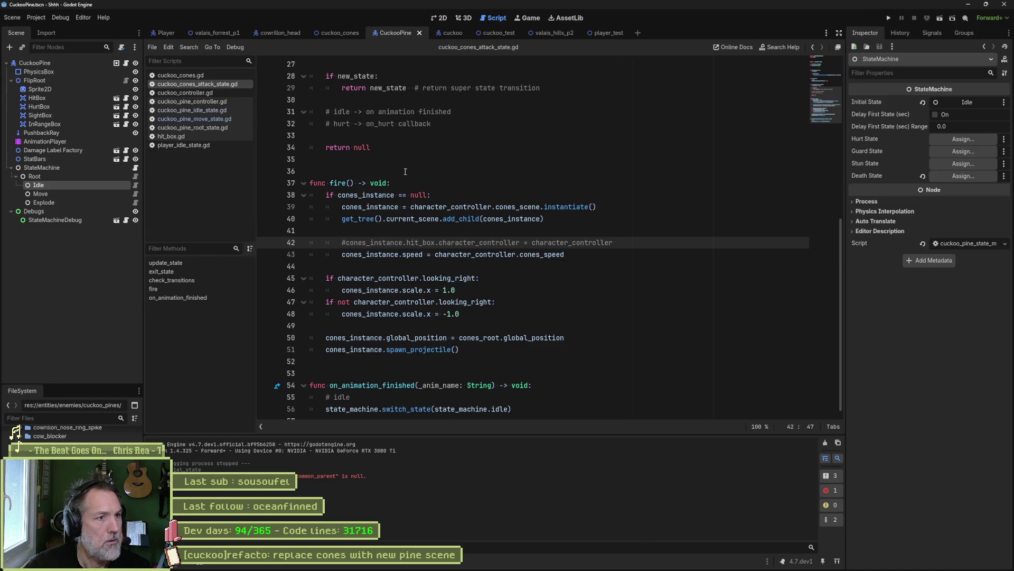
{"action": "left_click", "coordinate": [452, 34]}
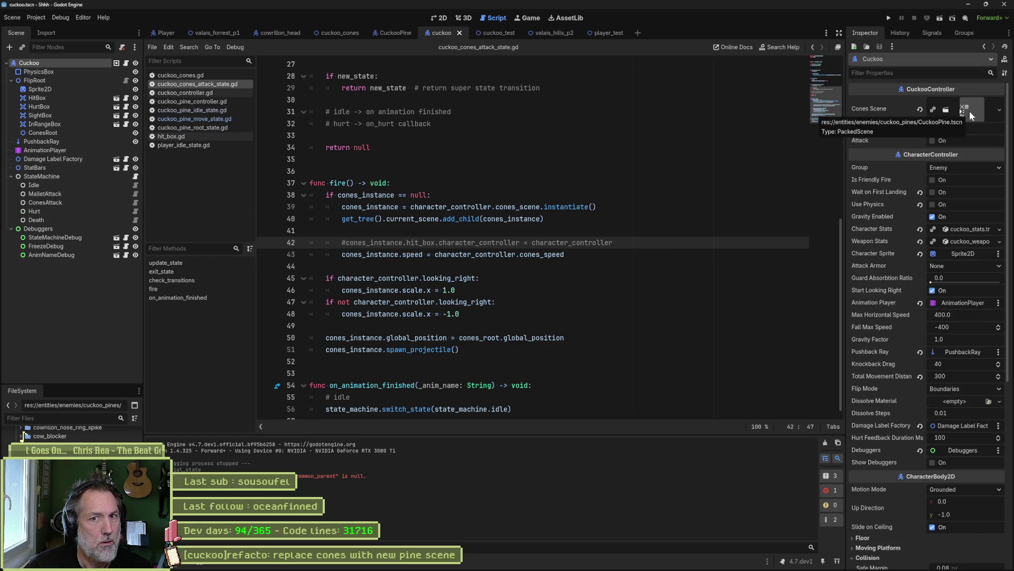
- Select the Cuckoo node in cuckoo_test and run the scene with F6
{"action": "left_click", "coordinate": [490, 33]}
{"action": "left_click", "coordinate": [39, 132]}
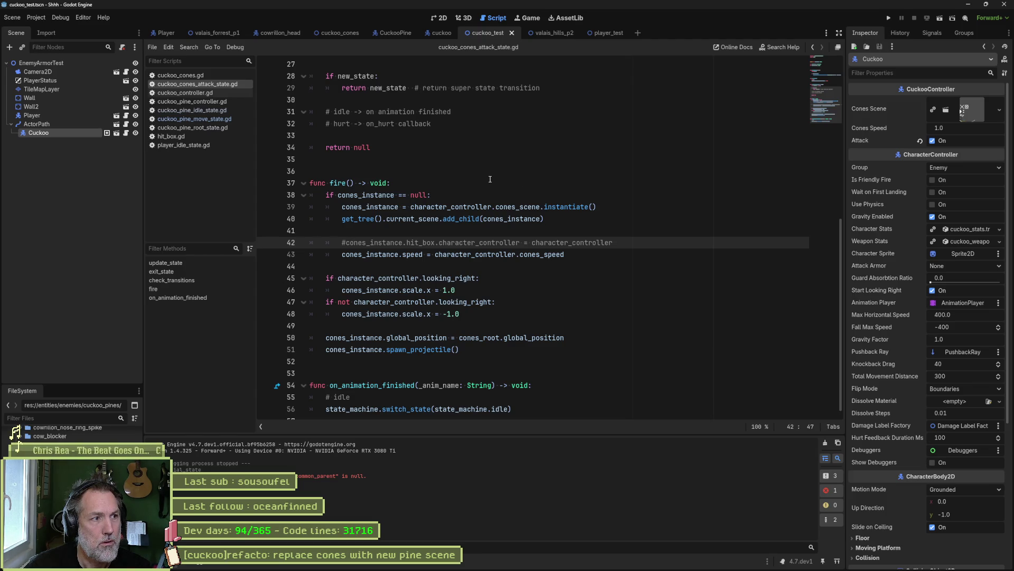
{"action": "key", "text": "F6"}
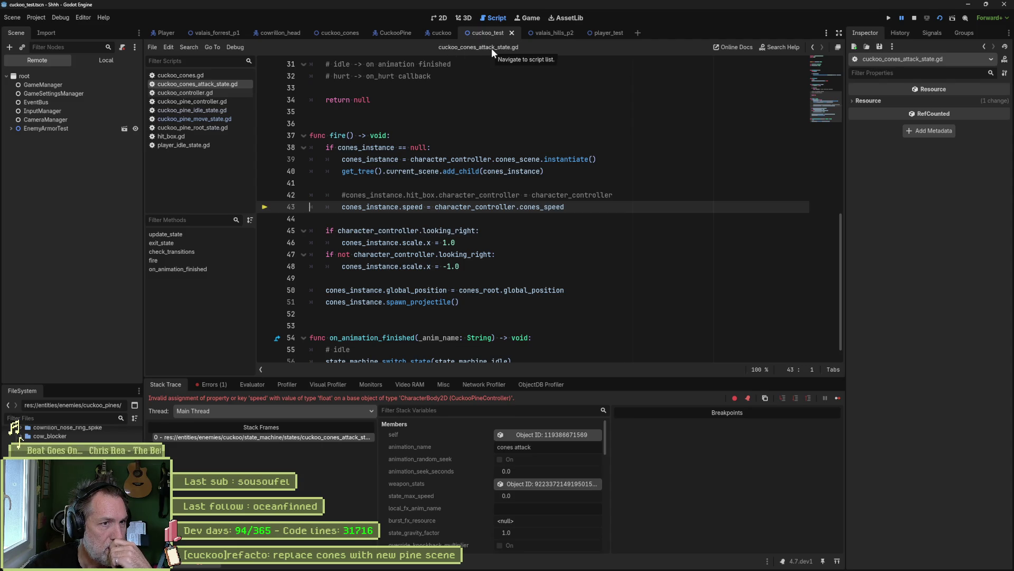
- Expand EnemyArmorTest, ActorPath and Cuckoo in the Remote tree, inspect its StateMachine, then stop the game
{"action": "left_click", "coordinate": [29, 128]}
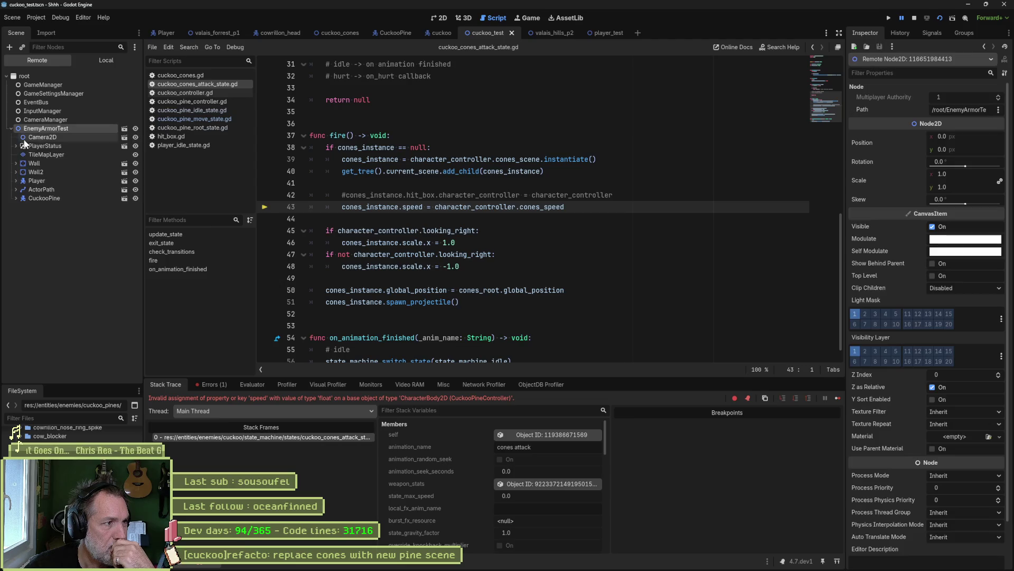
{"action": "left_click", "coordinate": [16, 196]}
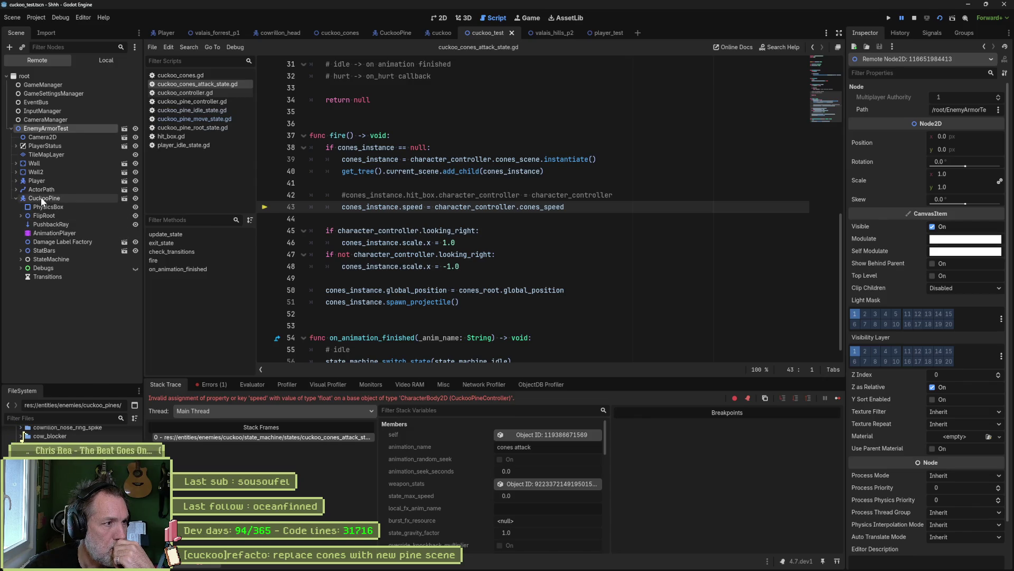
{"action": "left_click", "coordinate": [16, 189]}
{"action": "left_click", "coordinate": [21, 198]}
{"action": "left_click", "coordinate": [26, 207]}
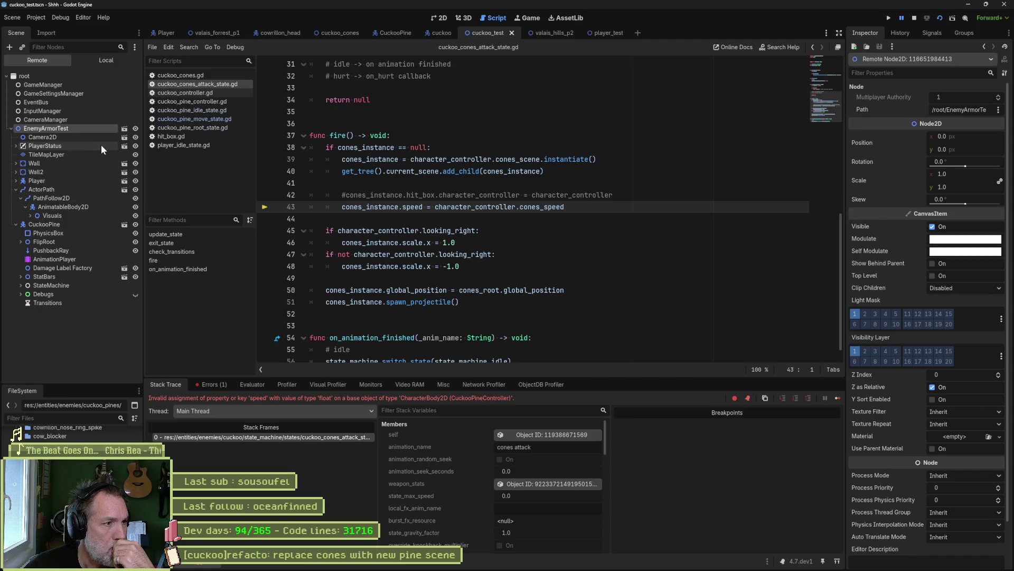
{"action": "left_click", "coordinate": [31, 215]}
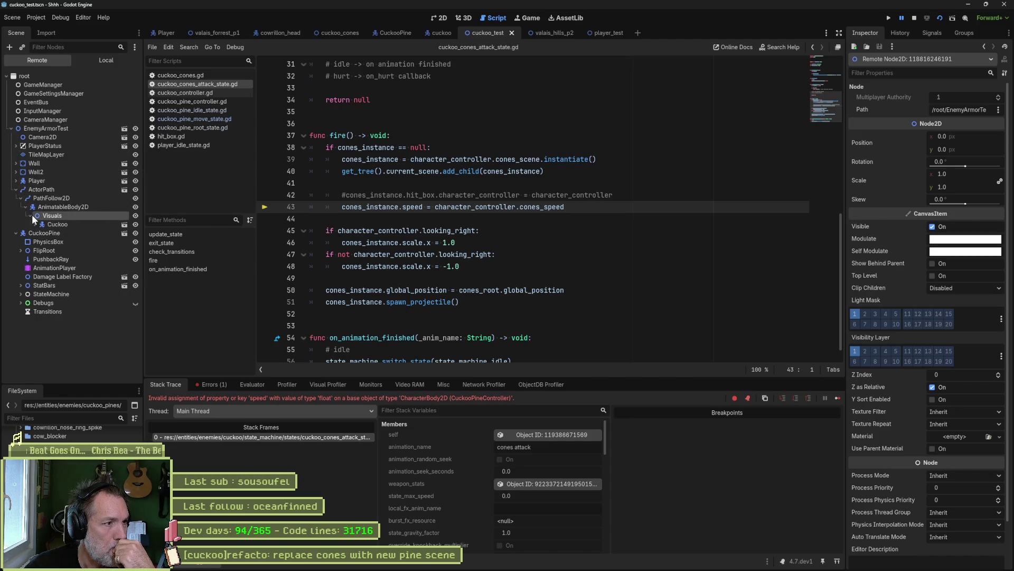
{"action": "left_click", "coordinate": [49, 222]}
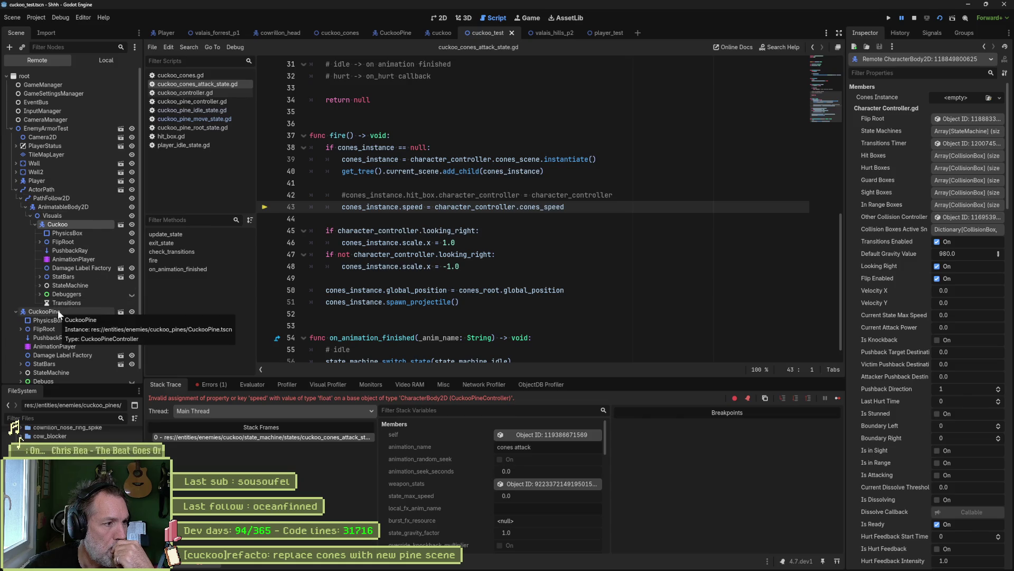
{"action": "left_click", "coordinate": [43, 284]}
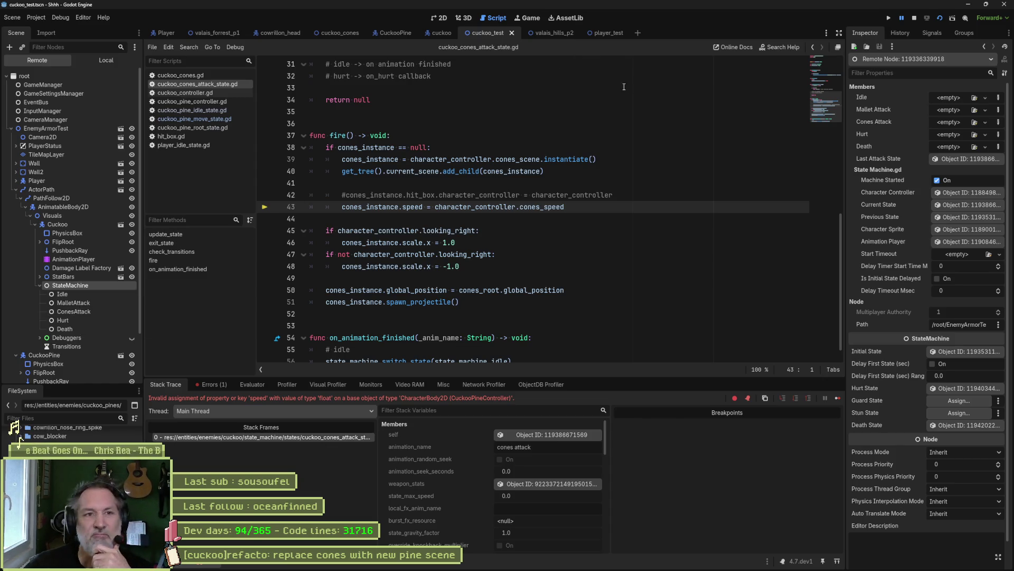
{"action": "key", "text": "F8"}
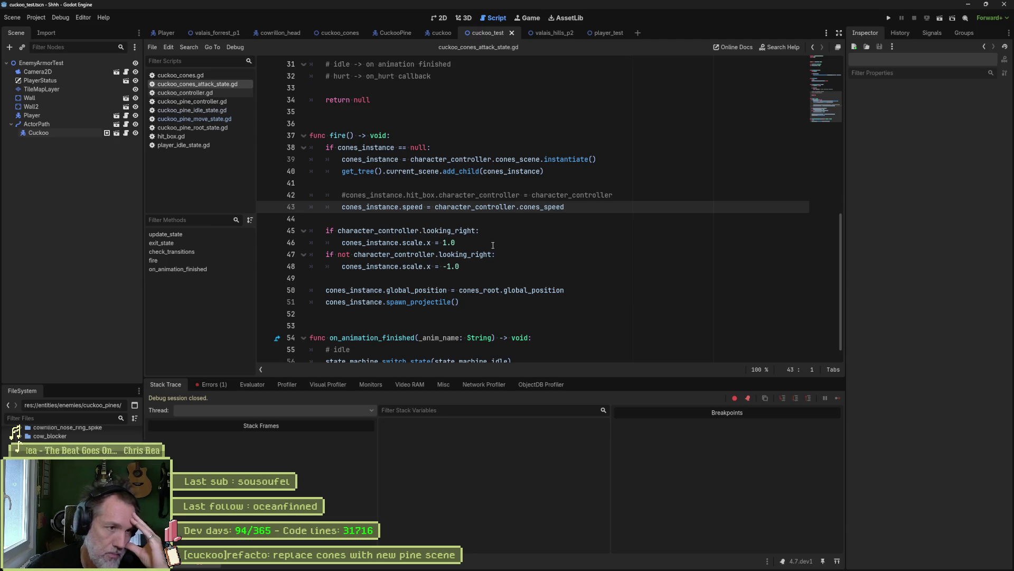
- Locate the fire function in the cones attack state script
{"action": "scroll", "coordinate": [379, 220], "scroll_direction": "up", "scroll_amount": 3}
{"action": "double_click", "coordinate": [349, 244]}
{"action": "scroll", "coordinate": [537, 270], "scroll_direction": "up", "scroll_amount": 6}
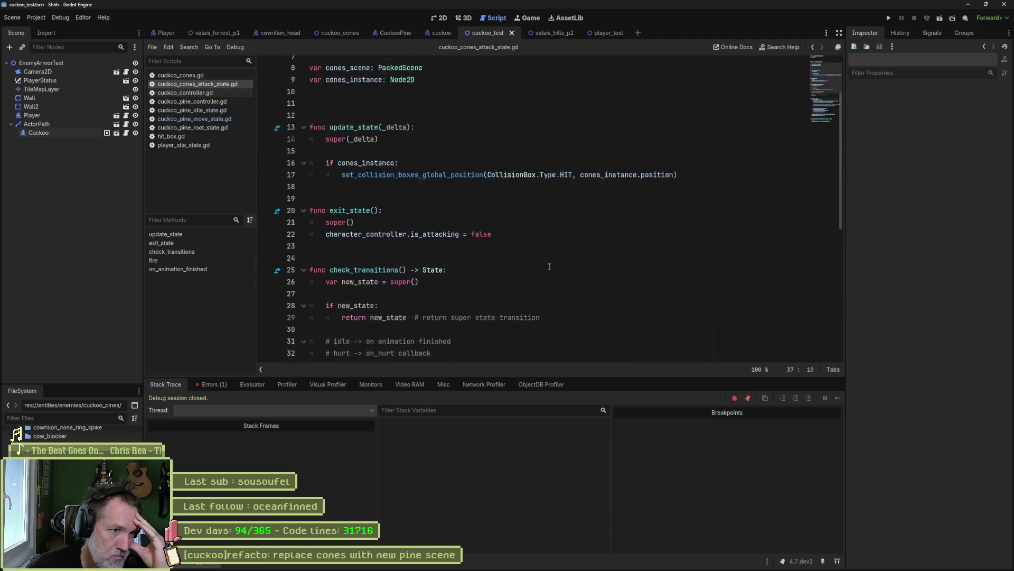
{"action": "scroll", "coordinate": [537, 270], "scroll_direction": "down", "scroll_amount": 3}
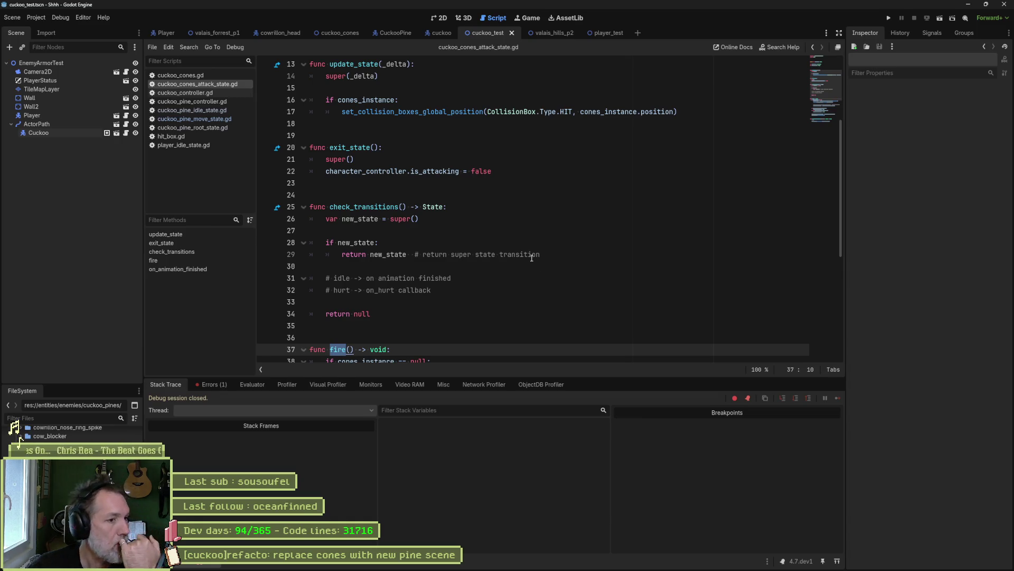
- Show the 'cones attack' animation tracks of the cuckoo's AnimationPlayer
{"action": "left_click", "coordinate": [441, 32]}
{"action": "left_click", "coordinate": [82, 149]}
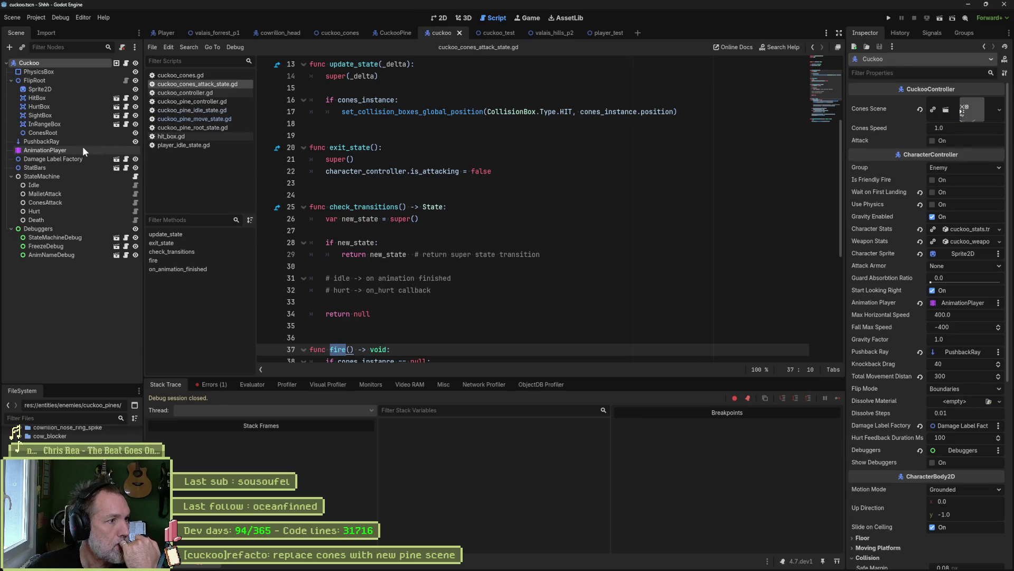
{"action": "left_click", "coordinate": [453, 345]}
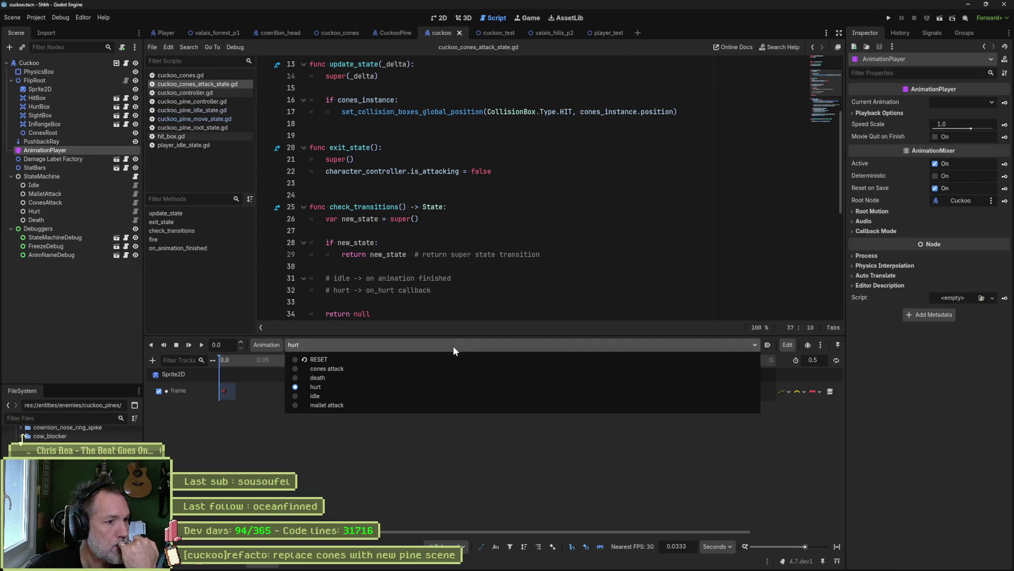
{"action": "left_click", "coordinate": [437, 370]}
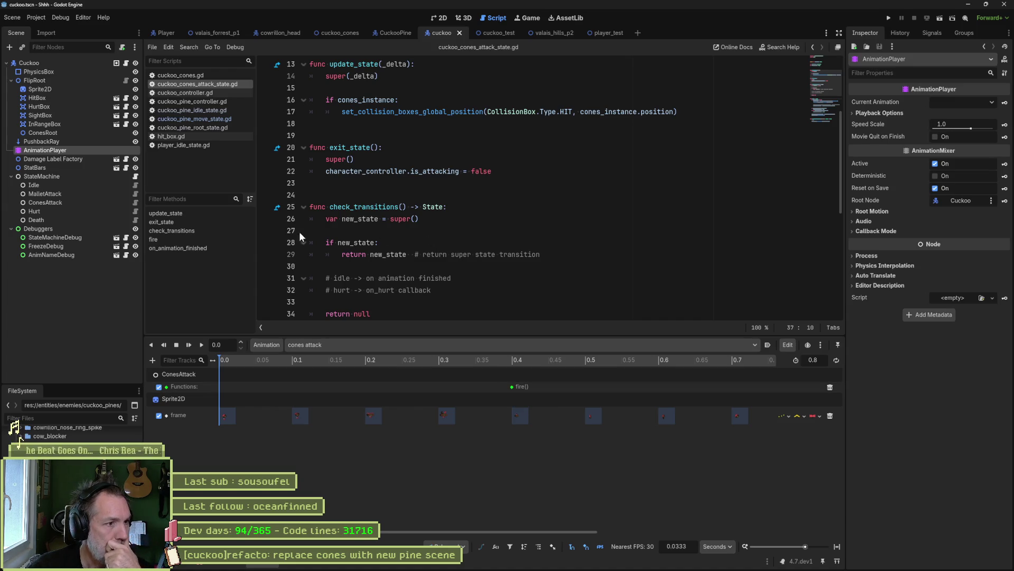
- Follow the animation's fire call to the script and select the instantiate code on lines 38–39
{"action": "left_click", "coordinate": [201, 237]}
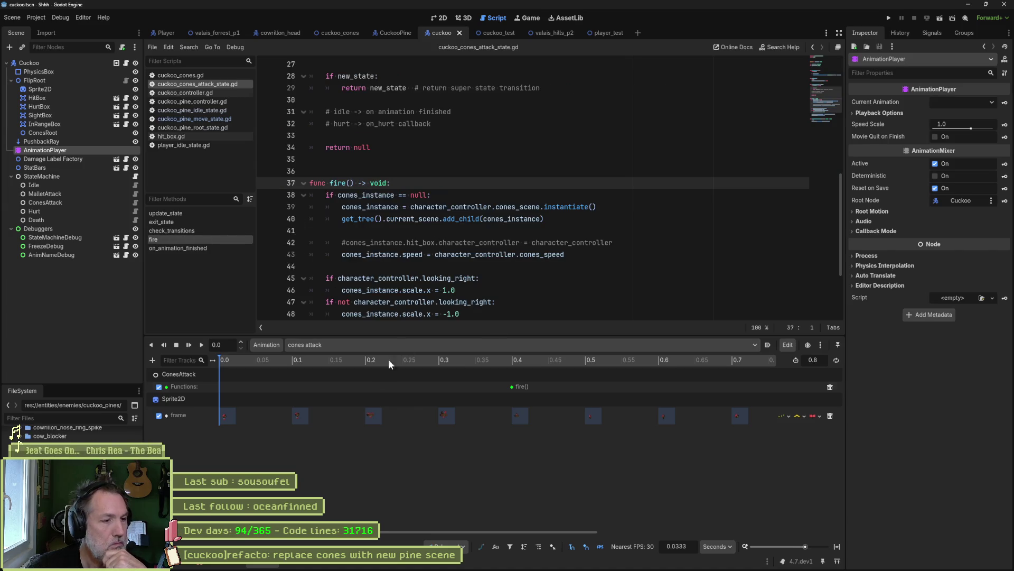
{"action": "left_click", "coordinate": [257, 565]}
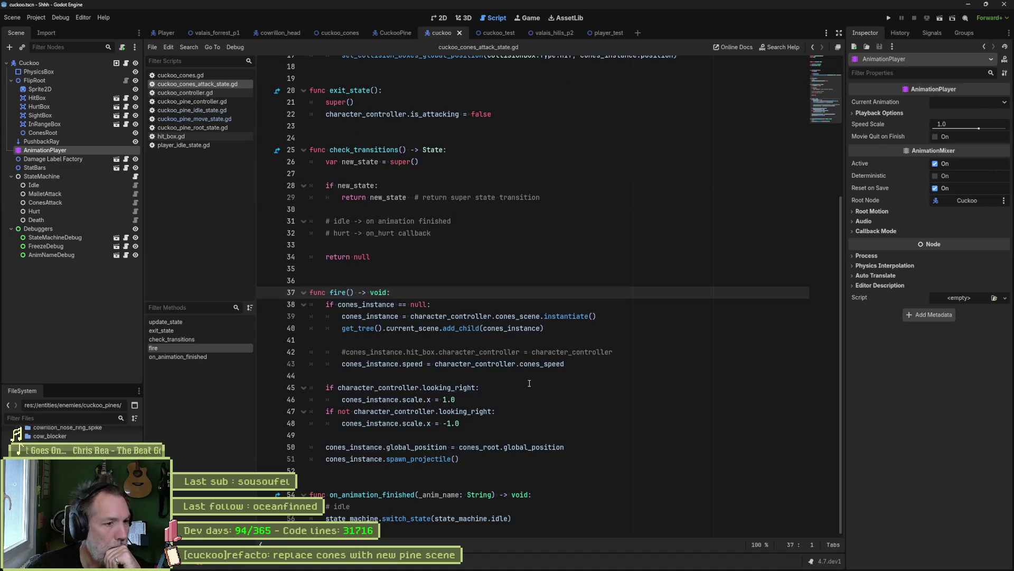
{"action": "left_click", "coordinate": [571, 379]}
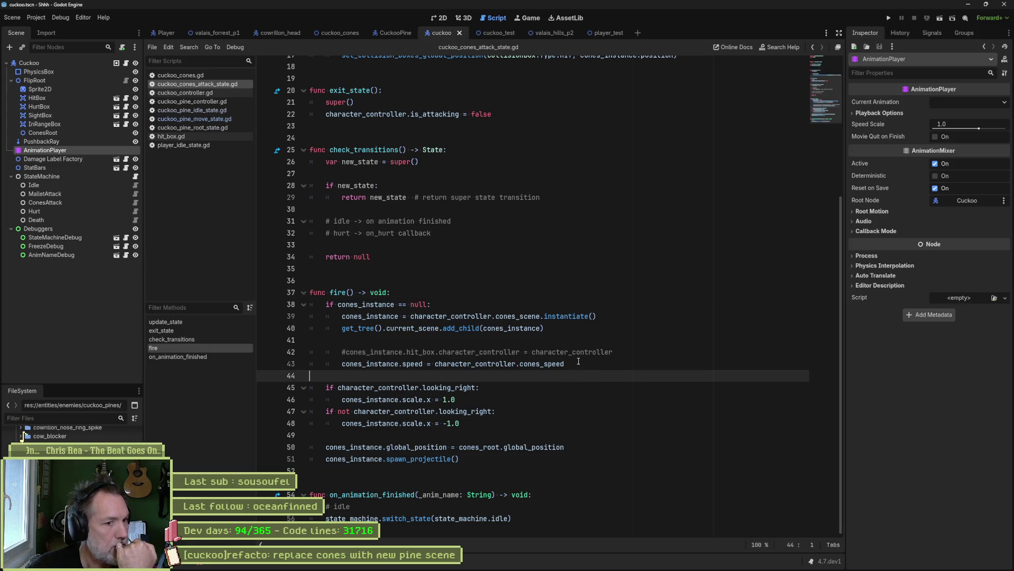
{"action": "left_click_drag", "start_coordinate": [600, 316], "coordinate": [607, 304]}
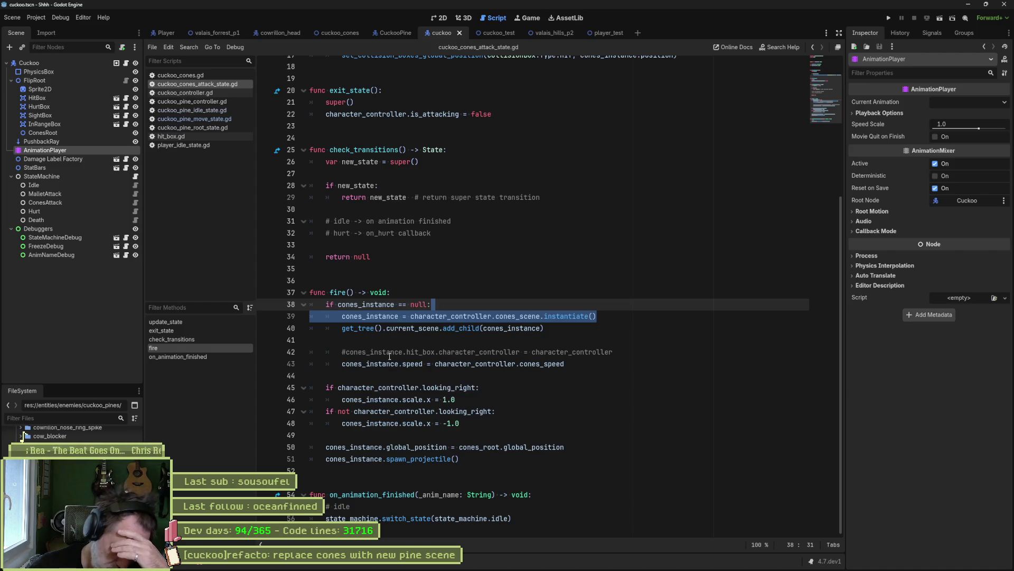
- Set the CuckooPine StateMachine's Initial State back to Move, save, and return to the cuckoo script
{"action": "left_click", "coordinate": [584, 387]}
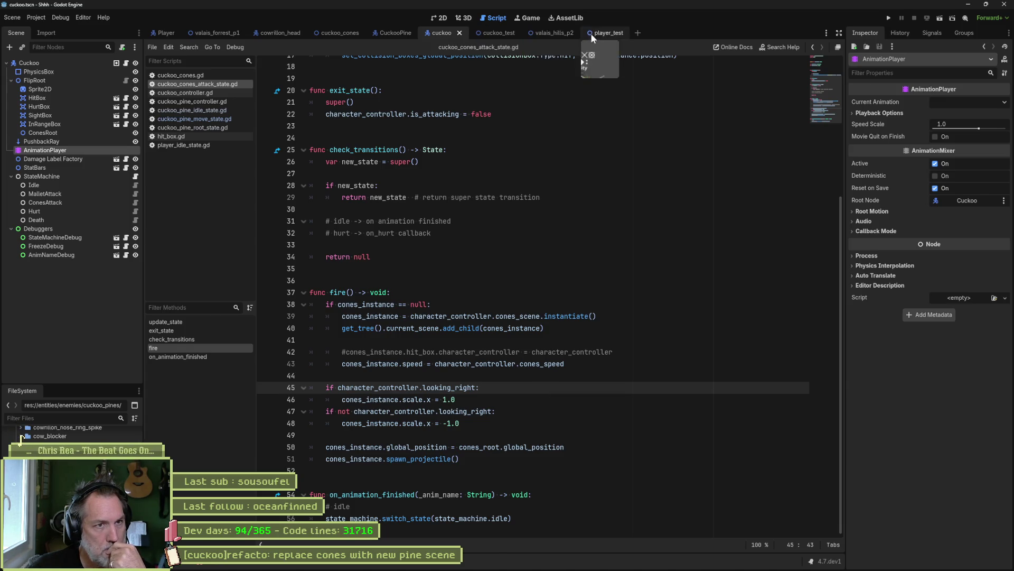
{"action": "left_click", "coordinate": [402, 35]}
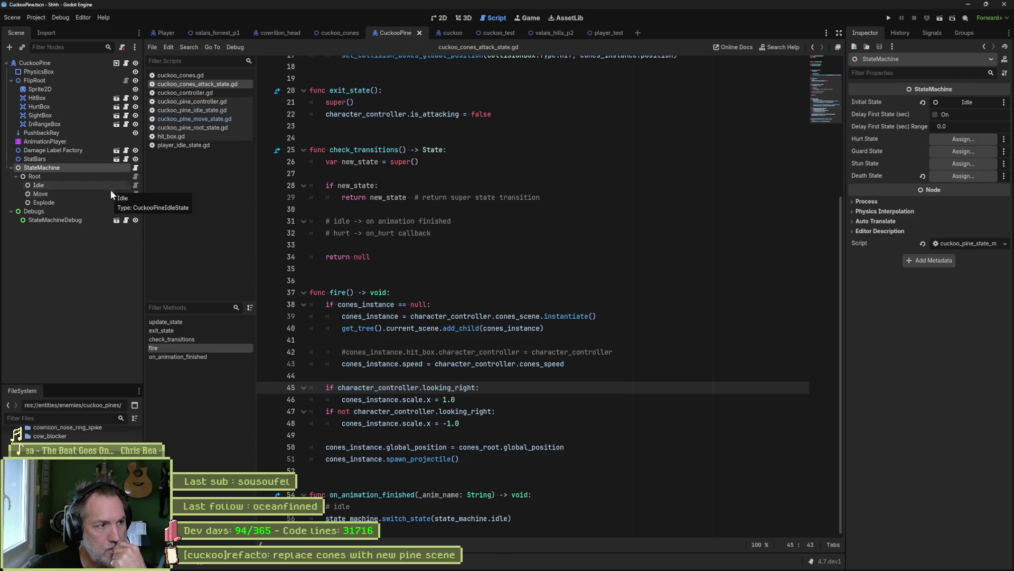
{"action": "mouse_move", "coordinate": [107, 193]}
{"action": "left_mouse_down"}
{"action": "mouse_move", "coordinate": [693, 182]}
{"action": "mouse_move", "coordinate": [964, 102]}
{"action": "left_mouse_up"}
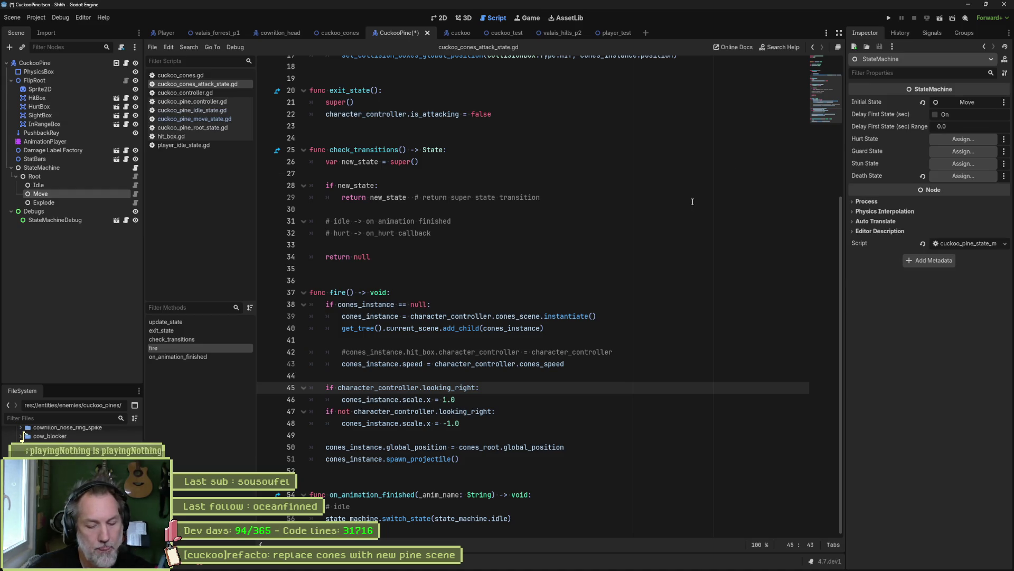
{"action": "key", "text": "ctrl+s"}
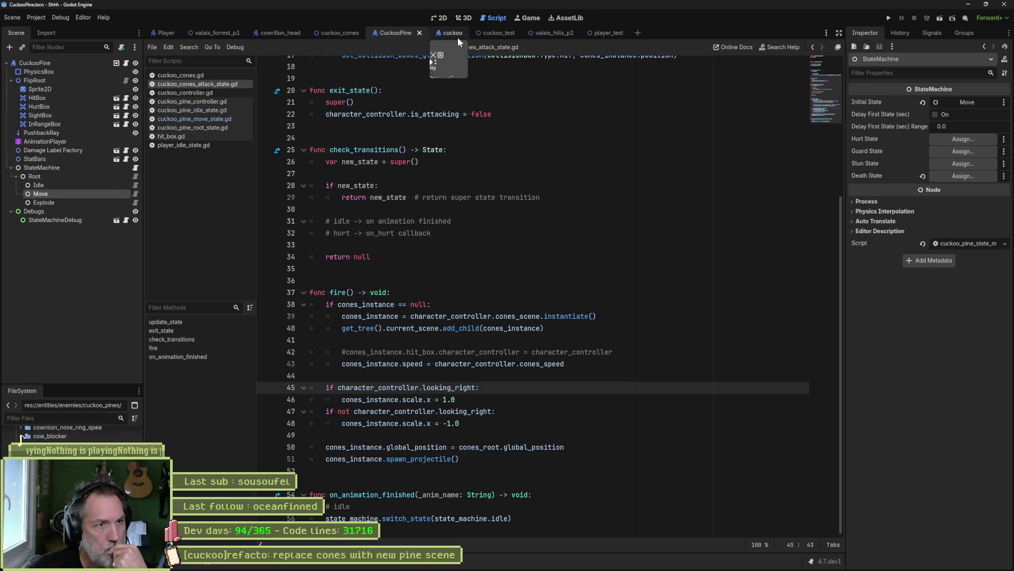
{"action": "left_click", "coordinate": [455, 34]}
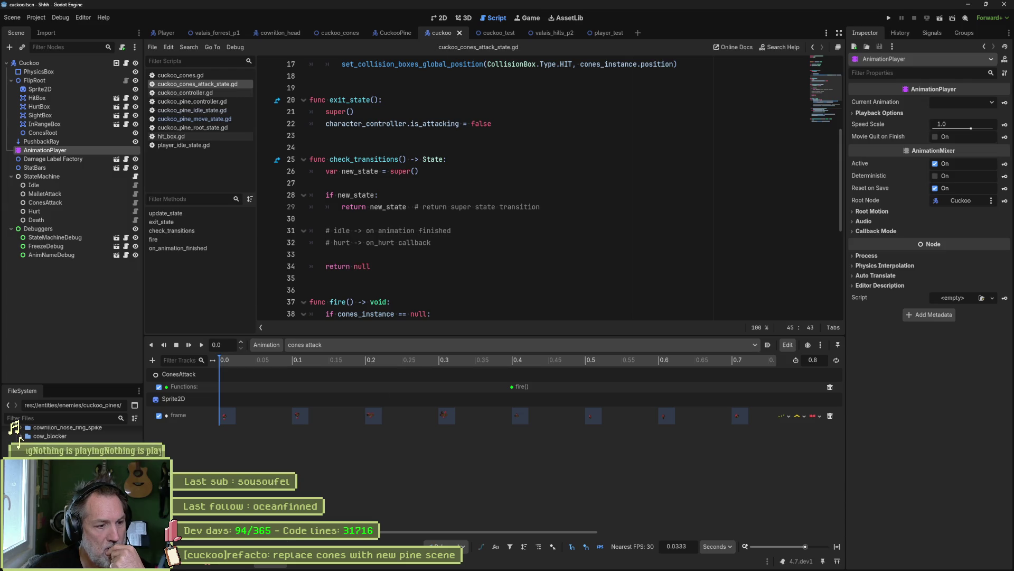
{"action": "key", "text": "ctrl+j"}
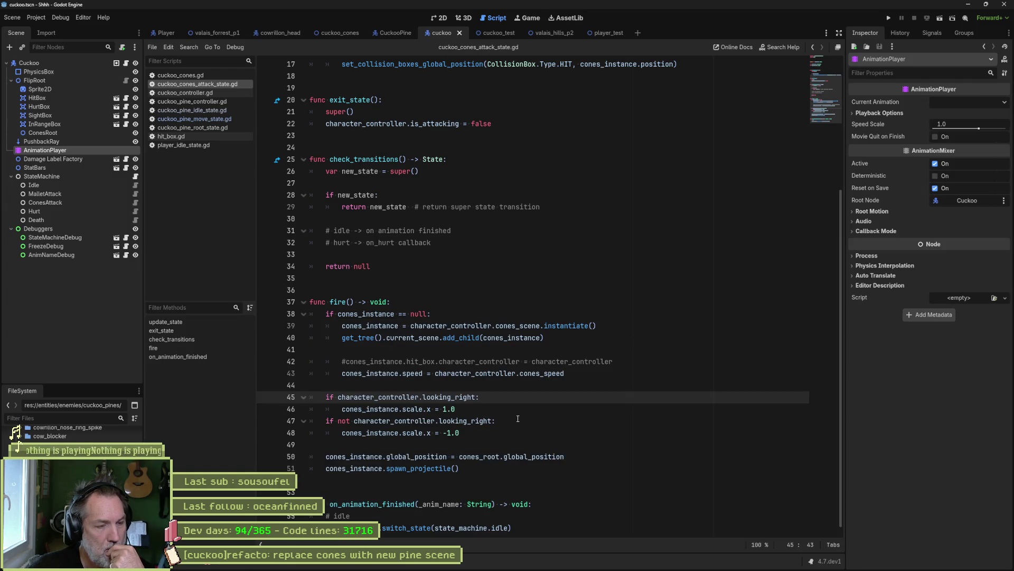
- Comment out line 43 in fire() with a leading #
{"action": "double_click", "coordinate": [366, 314]}
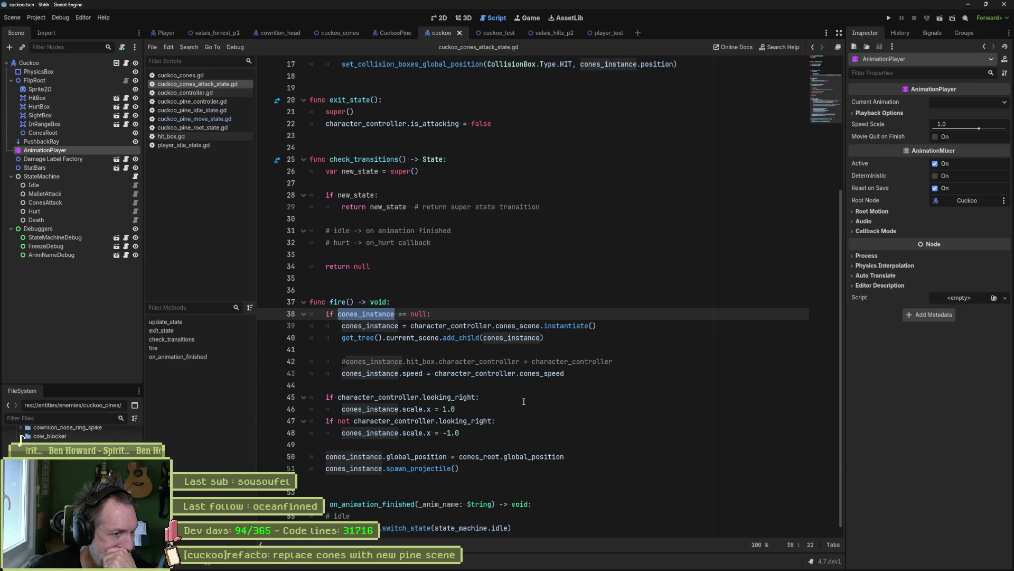
{"action": "left_click", "coordinate": [365, 373]}
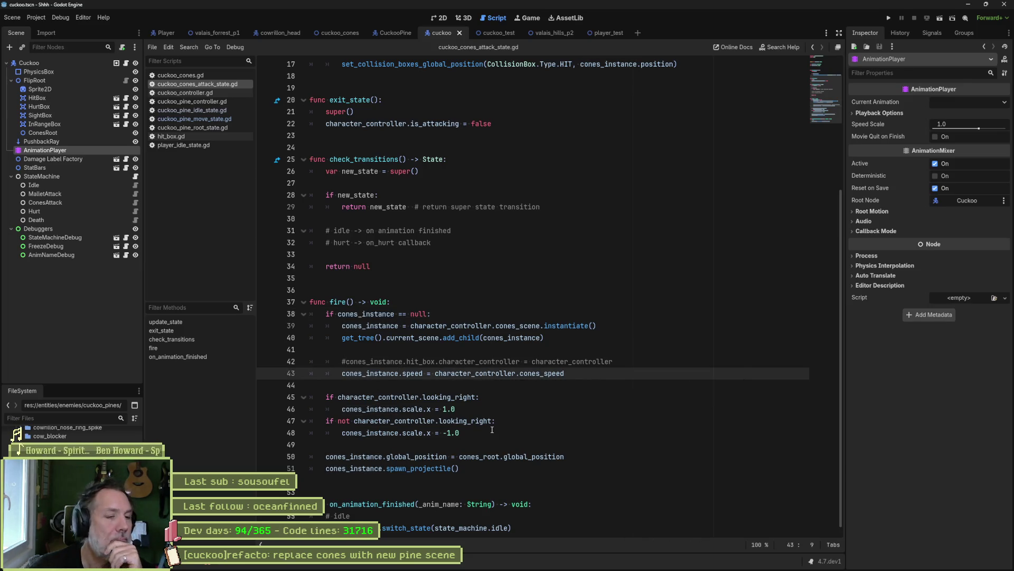
{"action": "type", "text": "#"}
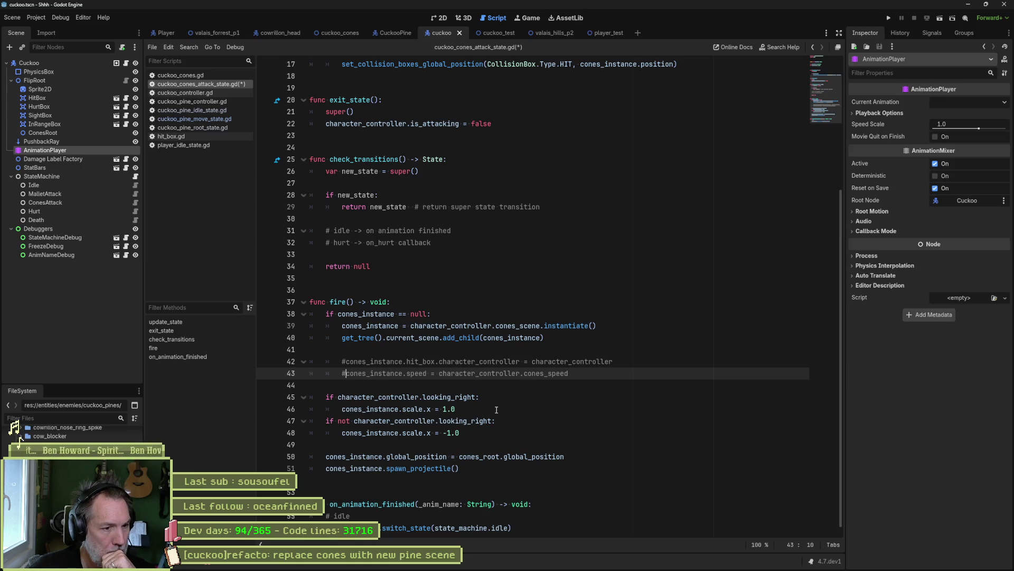
- Copy the cones_instance.scale.x = 1.0 statement onto empty line 44, indented inside fire()
{"action": "left_click", "coordinate": [485, 413]}
{"action": "key", "text": "Home"}
{"action": "key", "text": "shift+End"}
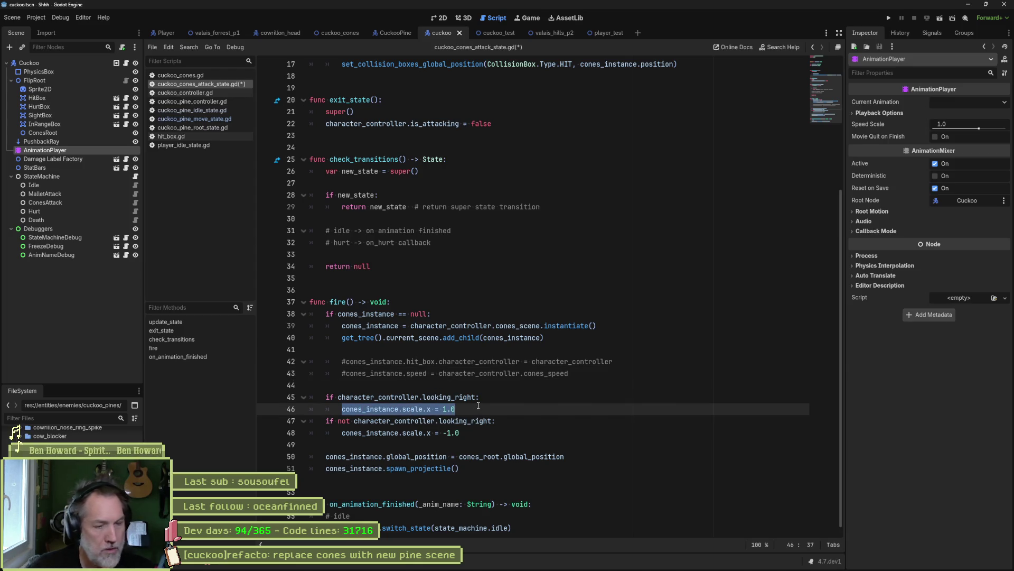
{"action": "key", "text": "ctrl+c"}
{"action": "key", "text": "Up"}
{"action": "key", "text": "Up"}
{"action": "key", "text": "ctrl+v"}
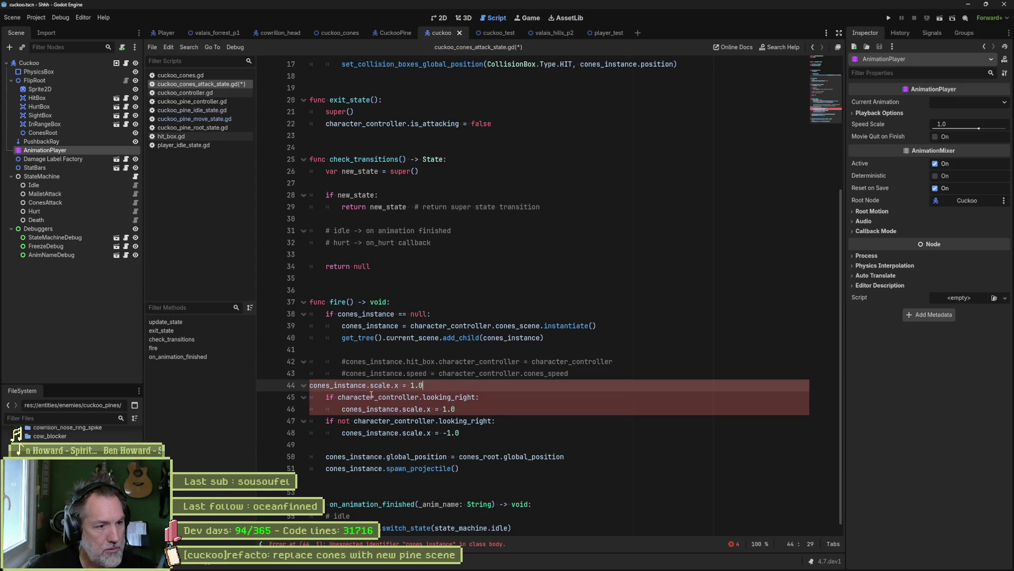
{"action": "left_click", "coordinate": [311, 385]}
{"action": "key", "text": "Tab"}
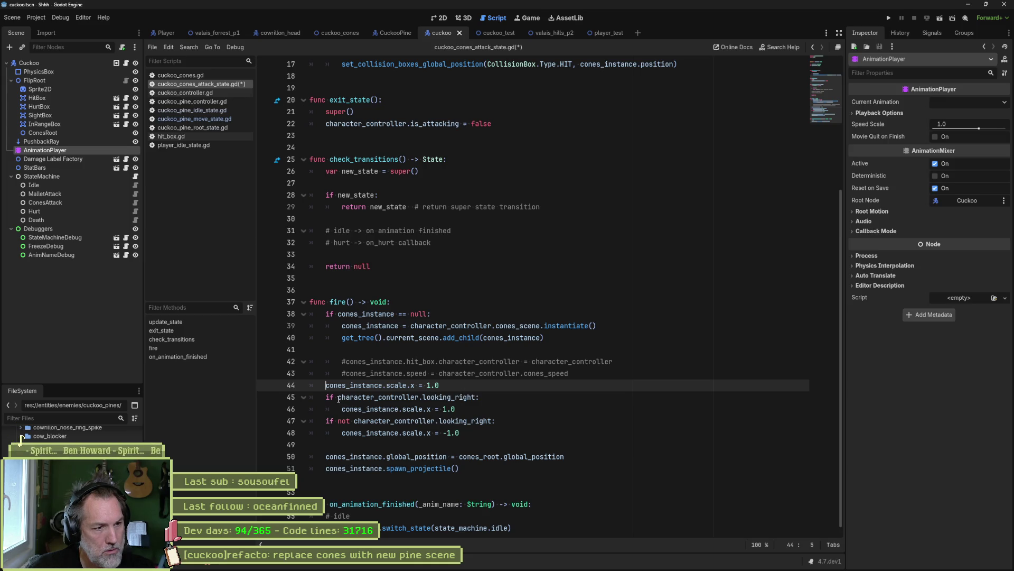
- Extend line 44 to 'scale.x = 1.0 if character_controller.looking_right else -1.0'
{"action": "left_click_drag", "start_coordinate": [338, 397], "coordinate": [476, 397]}
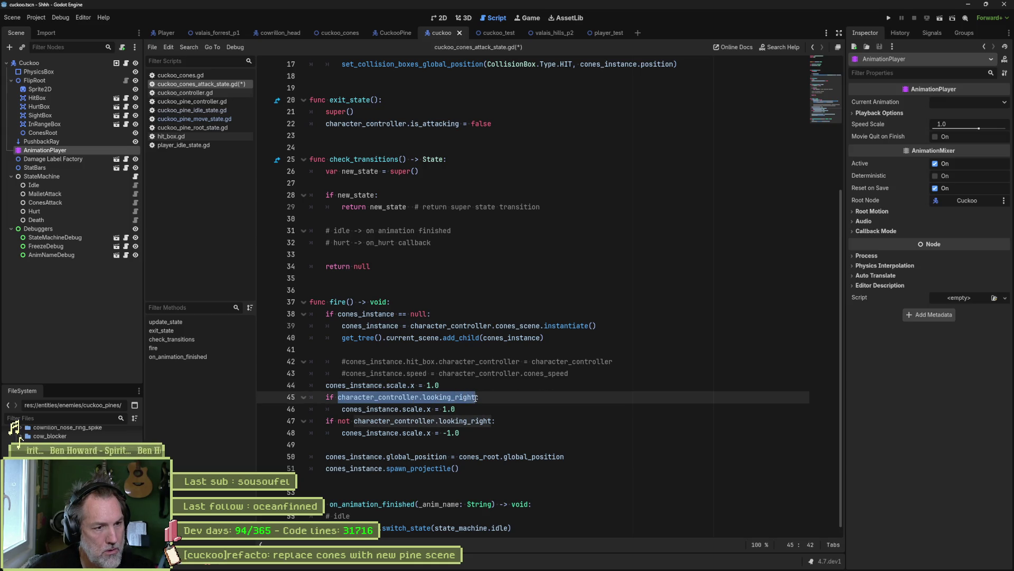
{"action": "key", "text": "ctrl+c"}
{"action": "left_click", "coordinate": [460, 379]}
{"action": "type", "text": "if"}
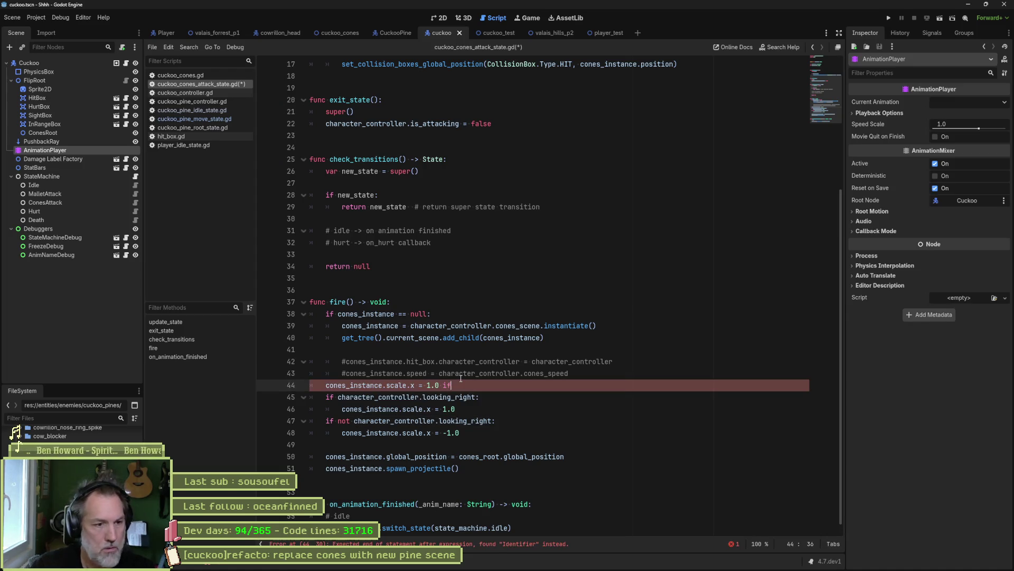
{"action": "key", "text": "ctrl+v"}
{"action": "type", "text": ":"}
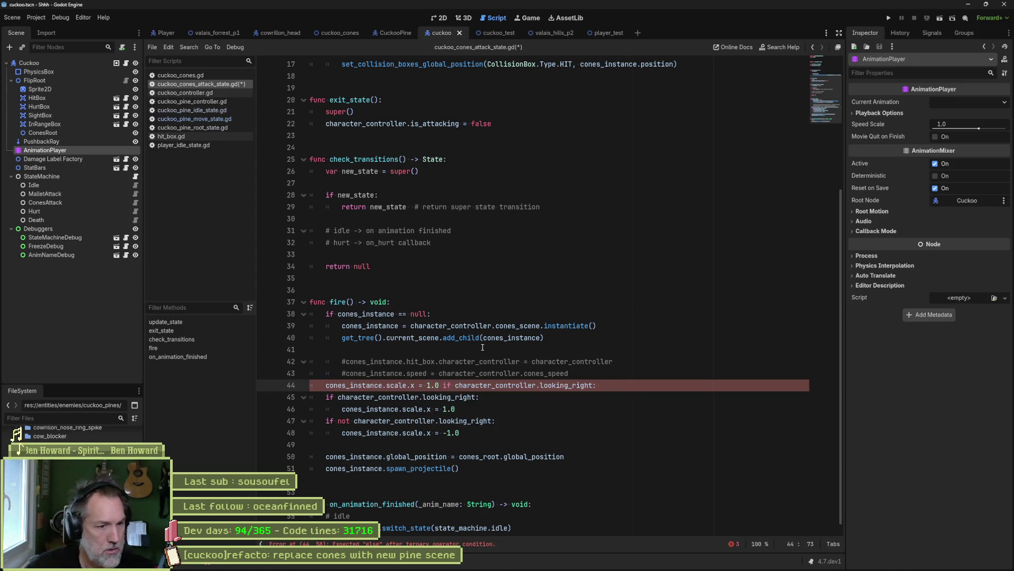
{"action": "key", "text": "Down"}
{"action": "key", "text": "Down"}
{"action": "key", "text": "Down"}
{"action": "key", "text": "shift+Left"}
{"action": "key", "text": "shift+Left"}
{"action": "key", "text": "shift+Left"}
{"action": "key", "text": "ctrl+c"}
{"action": "key", "text": "Up"}
{"action": "key", "text": "Up"}
{"action": "key", "text": "Up"}
{"action": "key", "text": "End"}
{"action": "key", "text": "ctrl+v"}
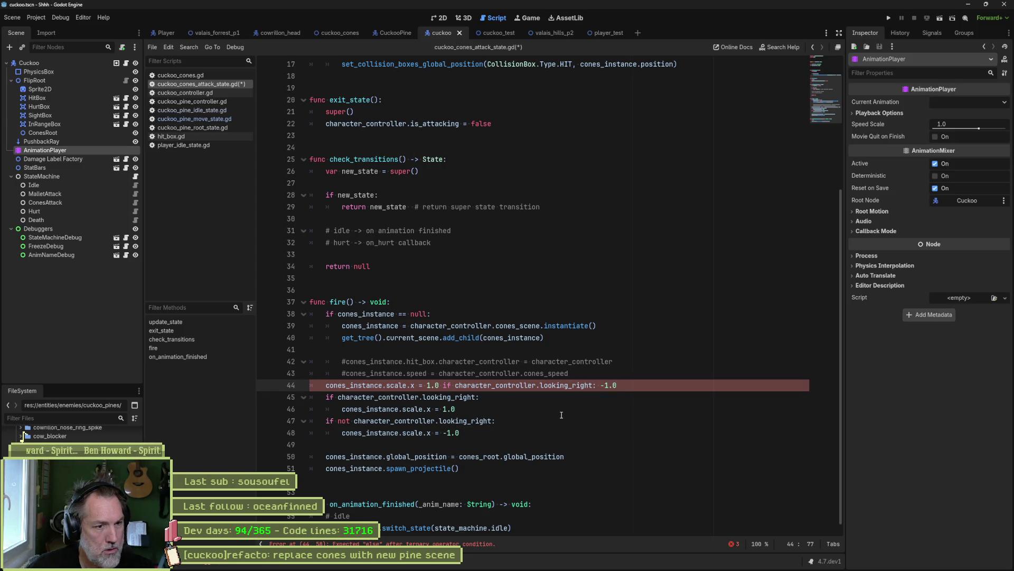
{"action": "key", "text": "Left"}
{"action": "key", "text": "Left"}
{"action": "key", "text": "Left"}
{"action": "key", "text": "BackSpace"}
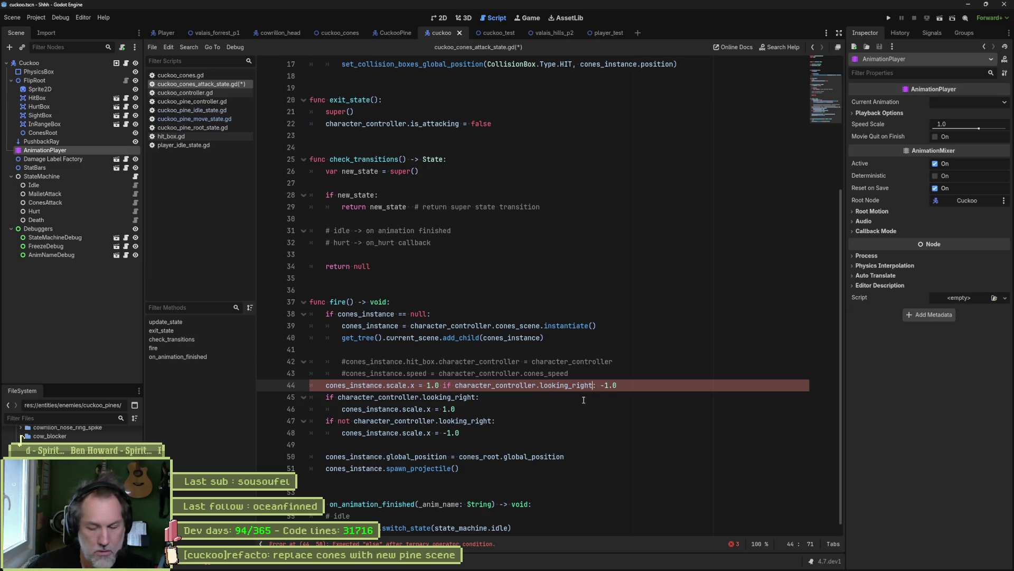
{"action": "type", "text": "else"}
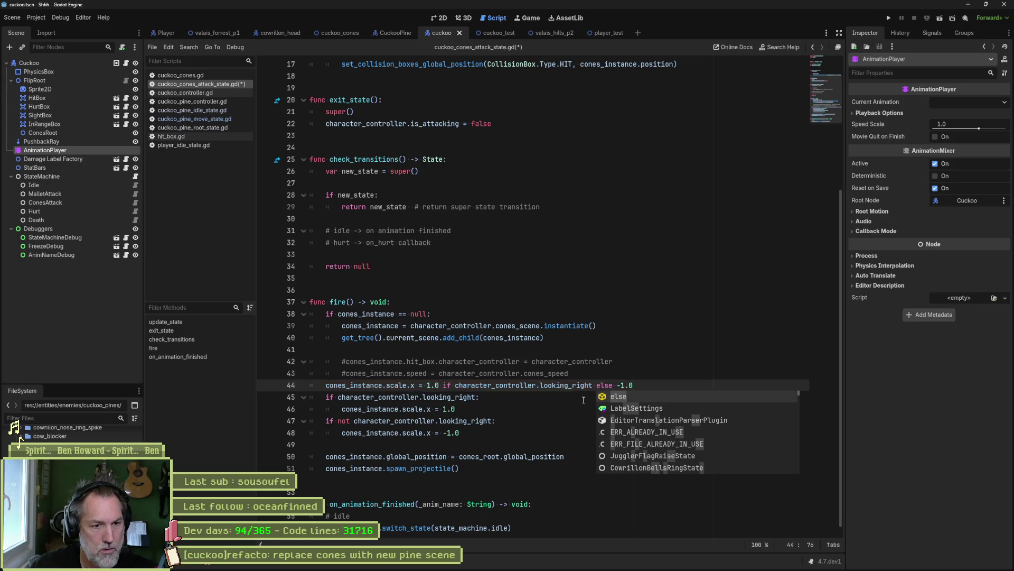
- Comment out the old looking_right if-blocks on lines 45–48 with Ctrl+K
{"action": "mouse_move", "coordinate": [492, 396]}
{"action": "left_mouse_down"}
{"action": "mouse_move", "coordinate": [608, 439]}
{"action": "mouse_move", "coordinate": [617, 432]}
{"action": "left_mouse_up"}
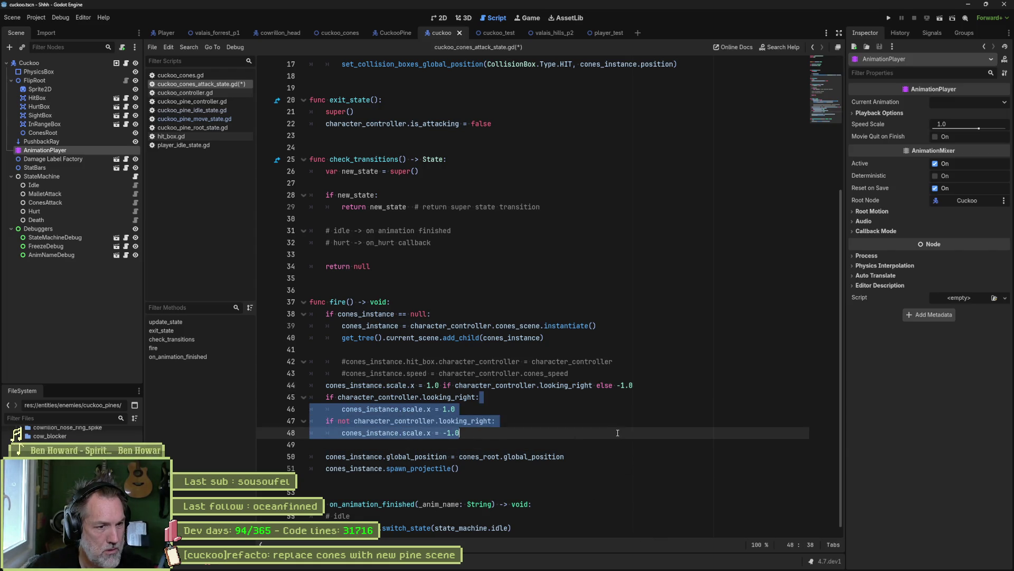
{"action": "key", "text": "ctrl+k"}
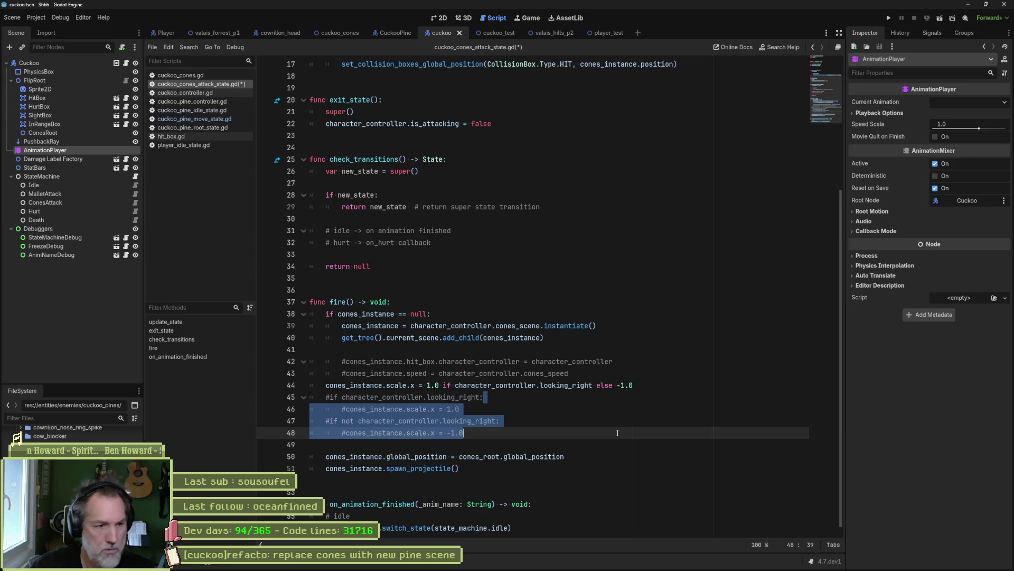
{"action": "left_click", "coordinate": [632, 433]}
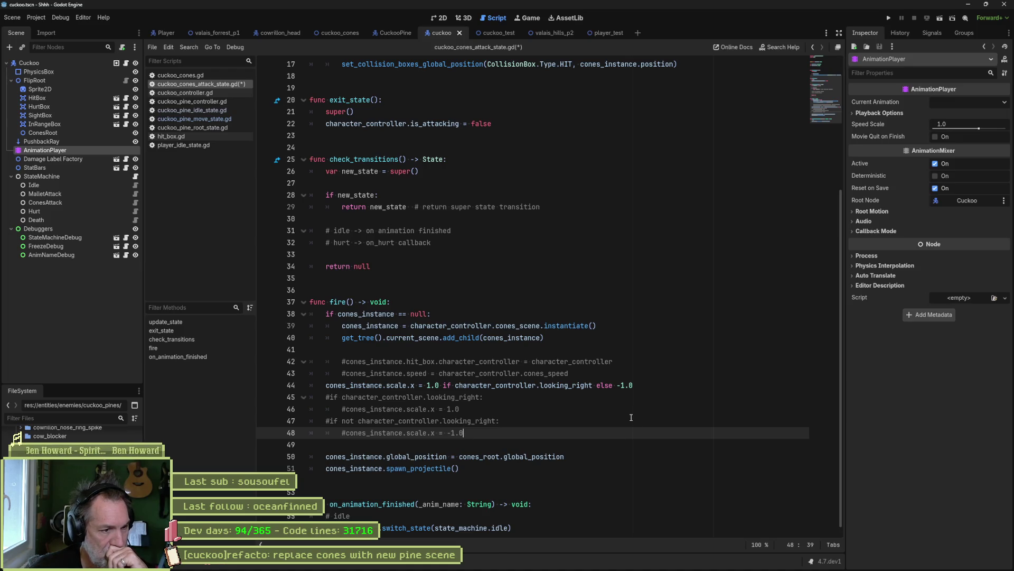
- Move the one-line scale assignment above the global_position line and check the spawn_projectile call on line 51
{"action": "left_click", "coordinate": [639, 385]}
{"action": "key", "text": "alt+Down"}
{"action": "key", "text": "alt+Down"}
{"action": "key", "text": "alt+Down"}
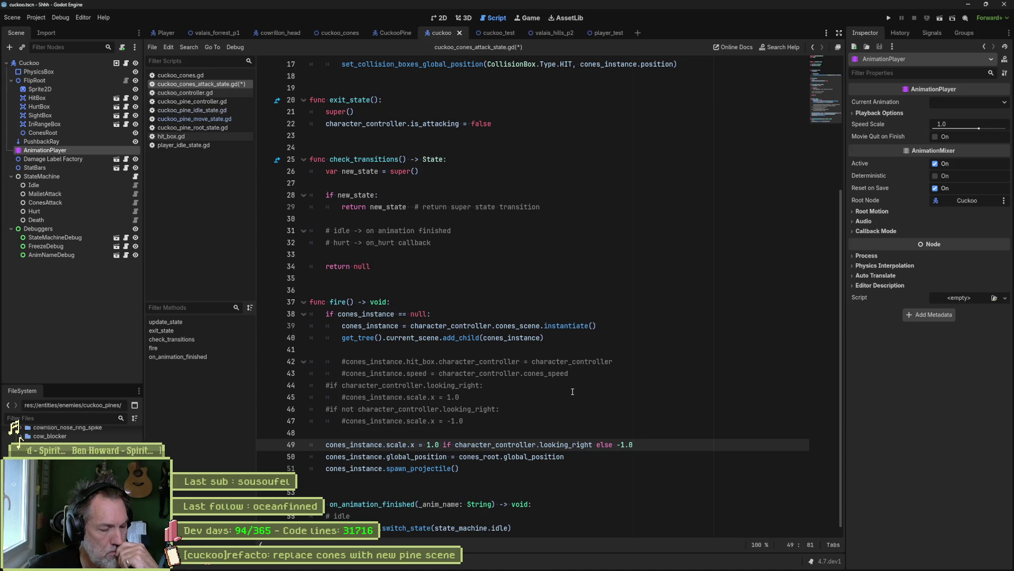
{"action": "double_click", "coordinate": [414, 468]}
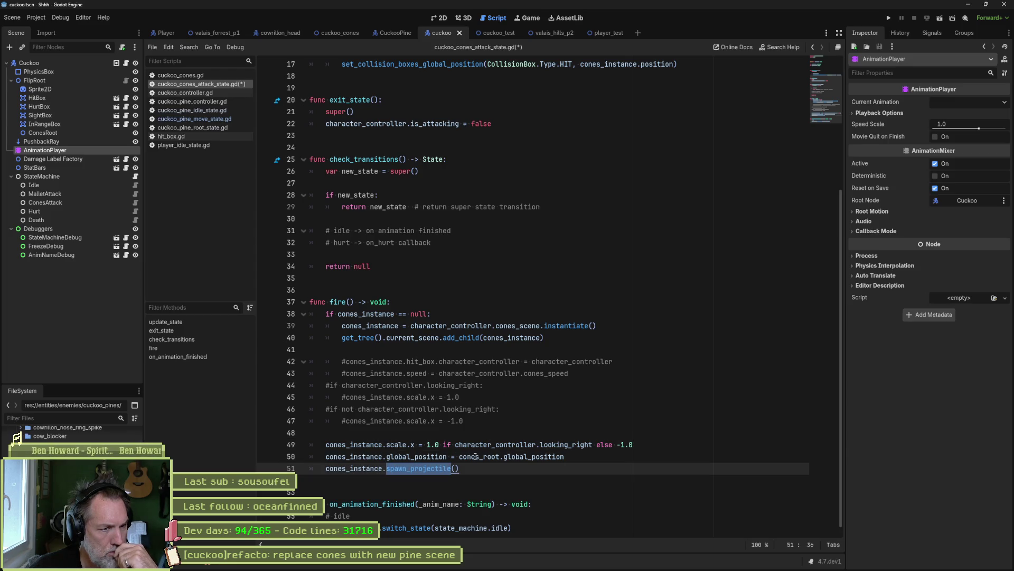
{"action": "mouse_move", "coordinate": [465, 456]}
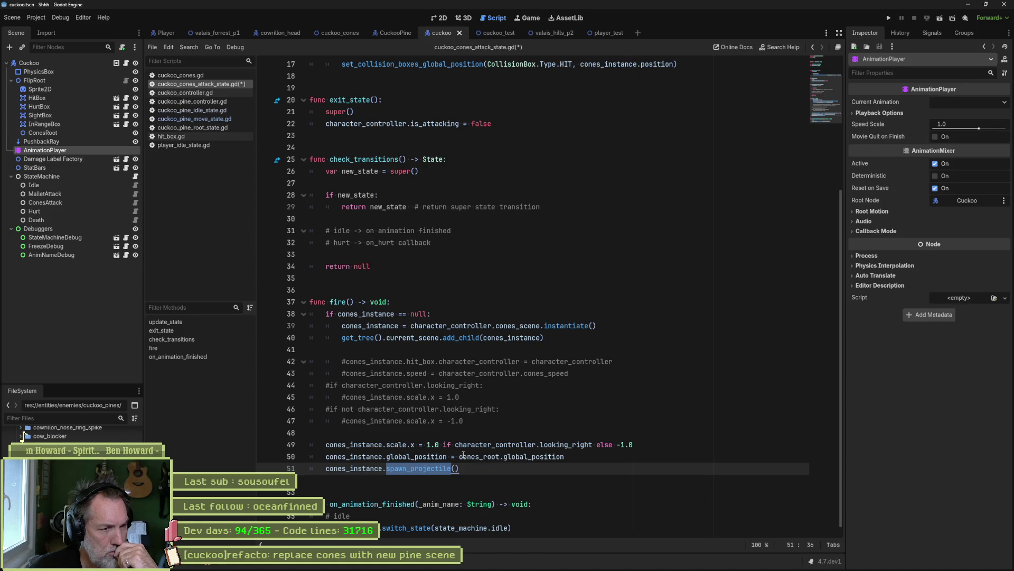
{"action": "left_click", "coordinate": [451, 468]}
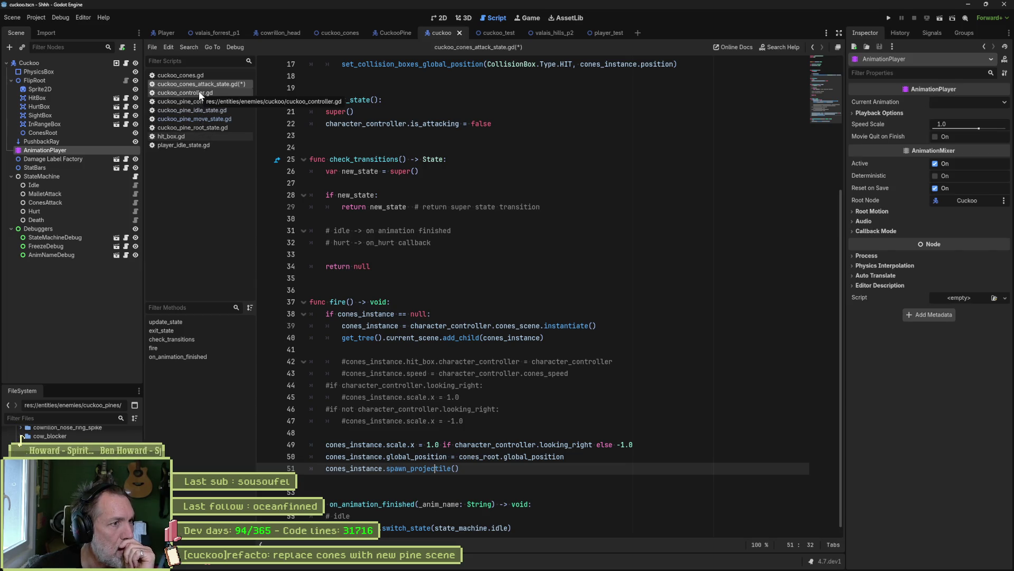
- Review spawn_projectile in cuckoo_cones.gd, then return to the cones attack script and the cuckoo_test scene
{"action": "left_click", "coordinate": [195, 77]}
{"action": "left_click", "coordinate": [191, 356]}
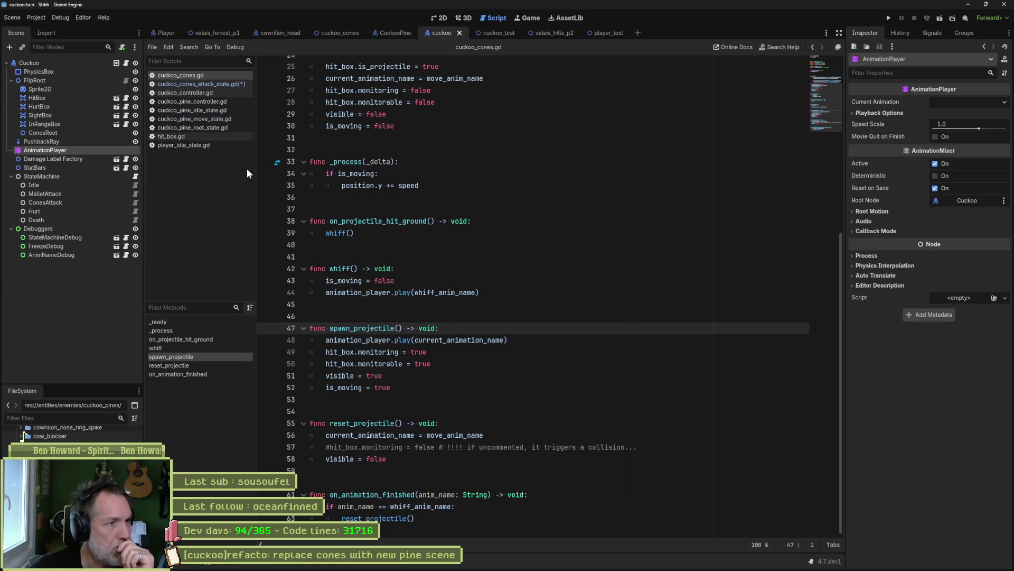
{"action": "left_click", "coordinate": [214, 84]}
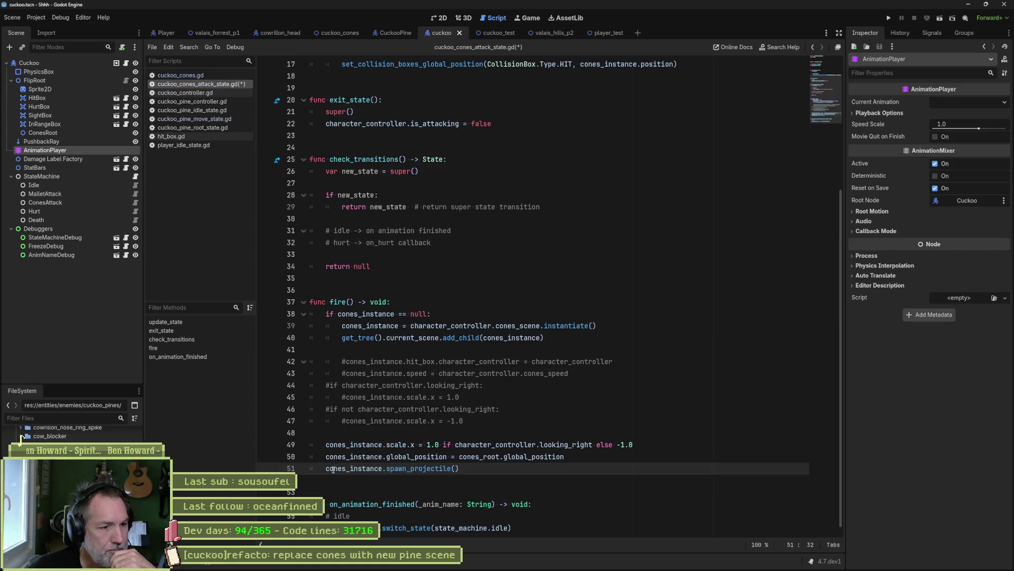
{"action": "type", "text": "#"}
{"action": "left_click", "coordinate": [499, 33]}
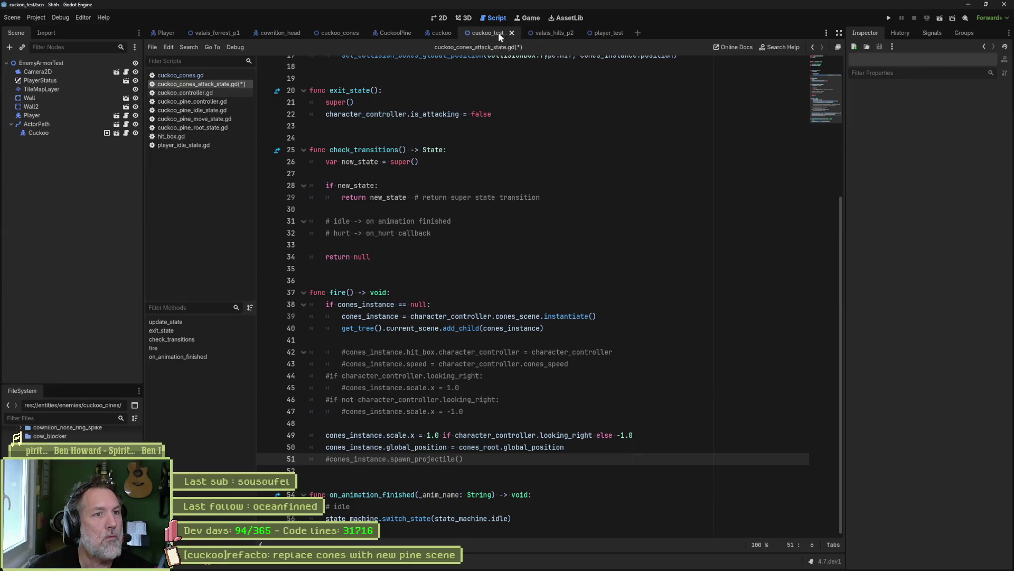
- Run the cuckoo_test scene, then open the CuckooPine Move state script
{"action": "key", "text": "F6"}
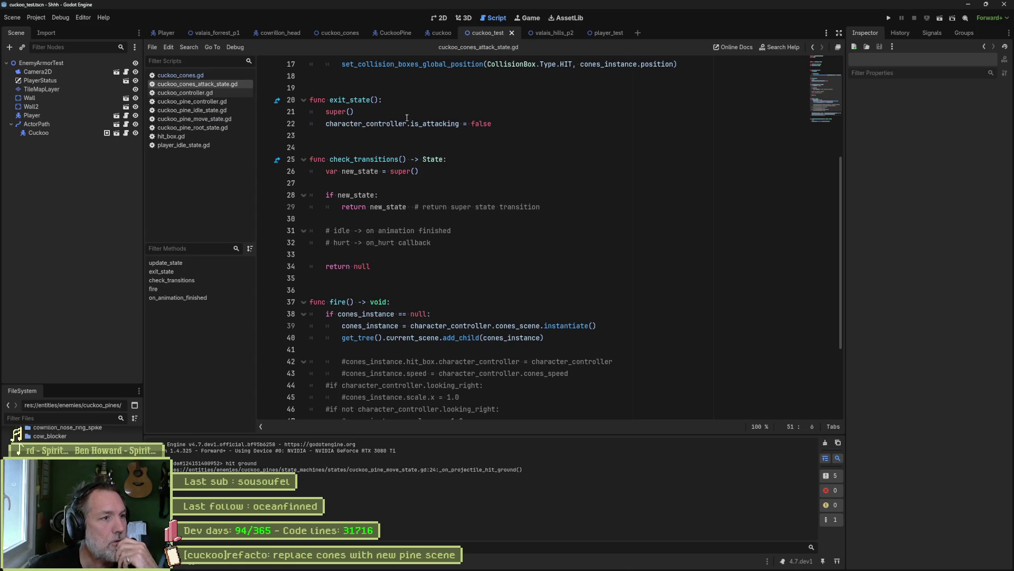
{"action": "left_click", "coordinate": [378, 33]}
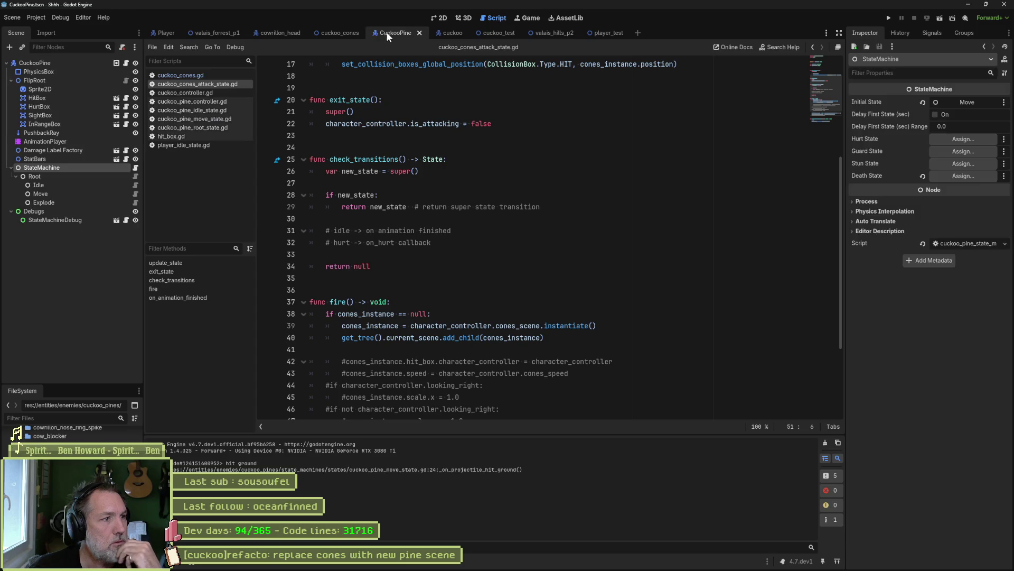
{"action": "left_click", "coordinate": [134, 194]}
- Replace pass in the Move state with switch_state(state_machine.explode), save, and open the Explode script
{"action": "left_click", "coordinate": [496, 347]}
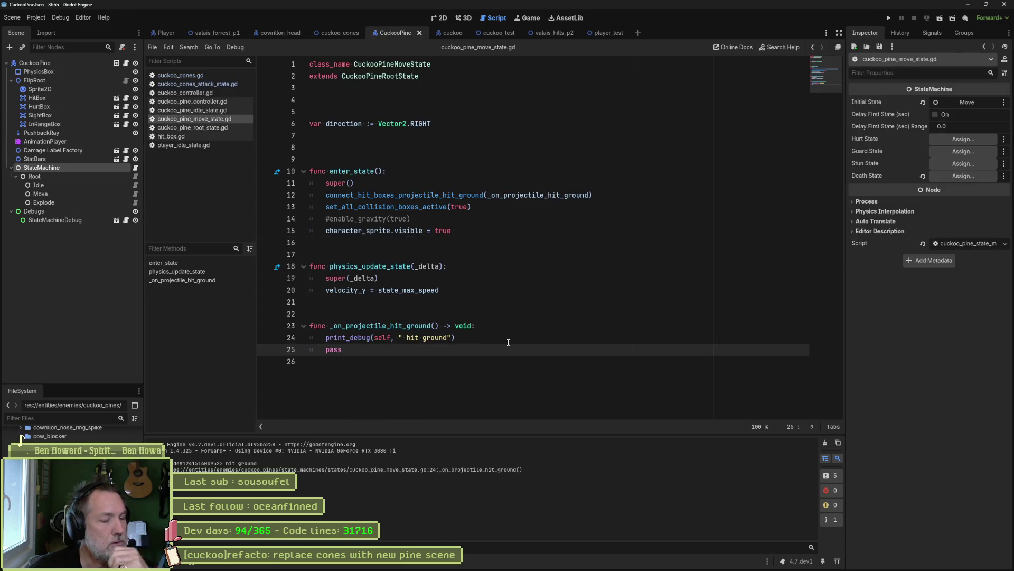
{"action": "key", "text": "ctrl+BackSpace"}
{"action": "type", "text": "swi"}
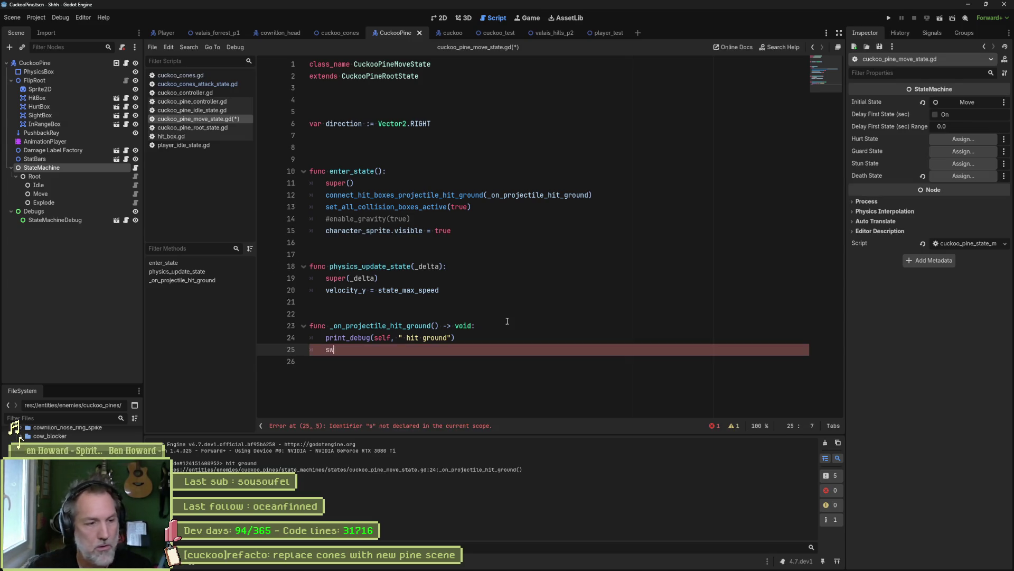
{"action": "key", "text": "Return"}
{"action": "type", "text": "itch_state(machi"}
{"action": "key", "text": "Return"}
{"action": "type", "text": ".explode"}
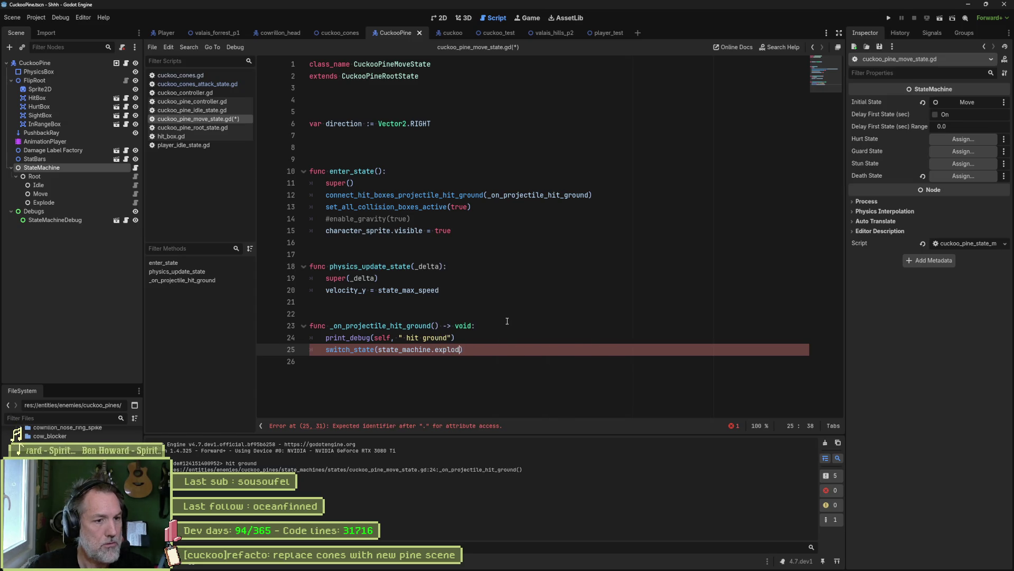
{"action": "key", "text": "ctrl+s"}
{"action": "left_click", "coordinate": [488, 336]}
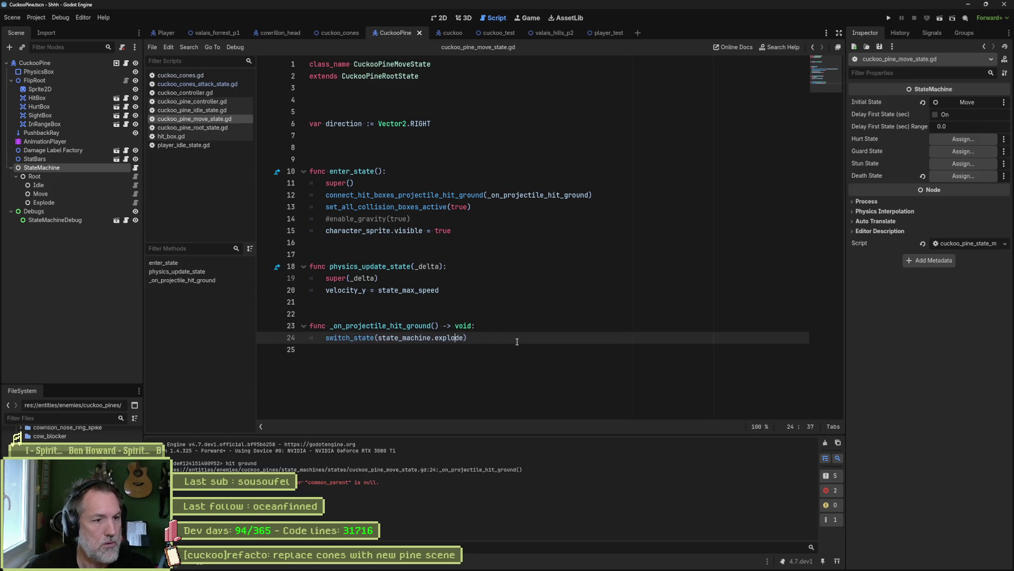
{"action": "left_click", "coordinate": [136, 204]}
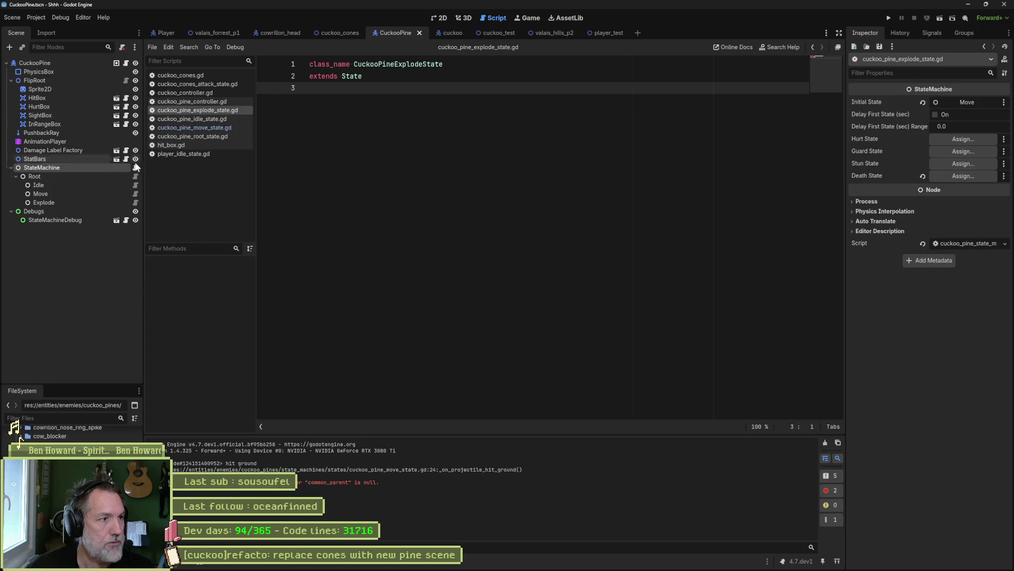
- Copy enter_state from cuckoo_pine_idle_state.gd into cuckoo_pine_explode_state.gd
{"action": "left_click", "coordinate": [135, 185]}
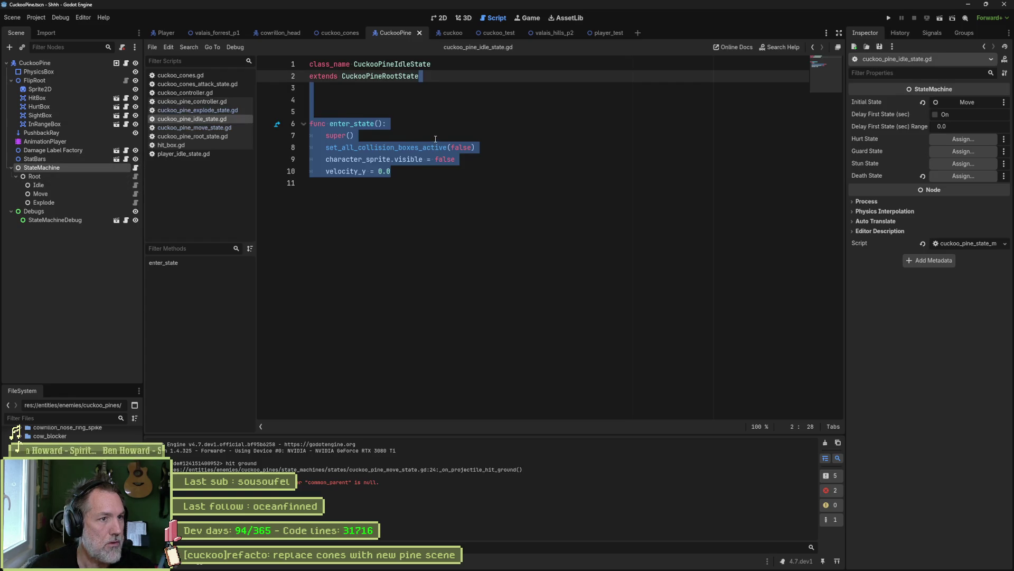
{"action": "left_click", "coordinate": [435, 139]}
{"action": "left_click_drag", "start_coordinate": [391, 171], "coordinate": [311, 100]}
{"action": "key", "text": "ctrl+c"}
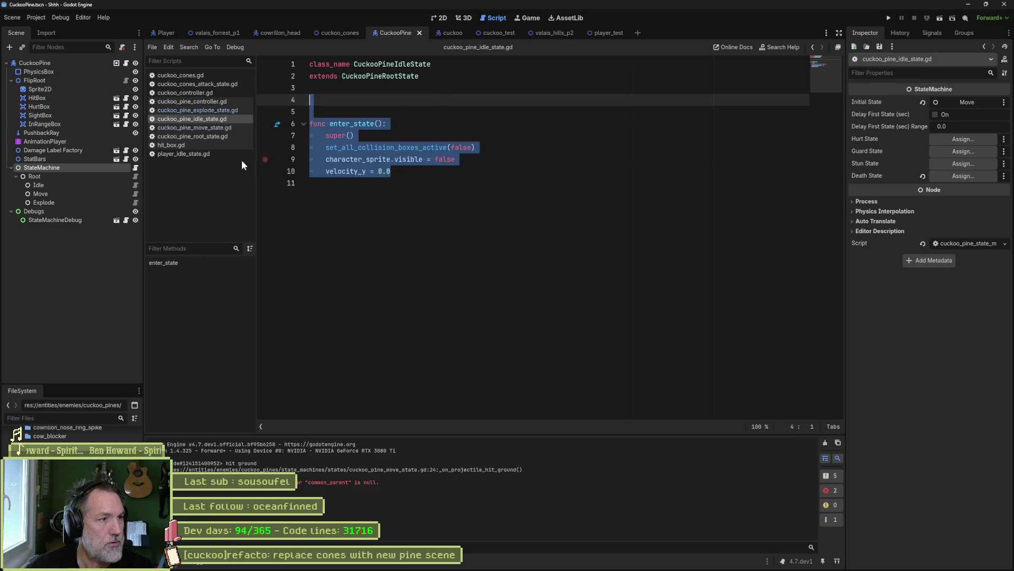
{"action": "left_click", "coordinate": [136, 203]}
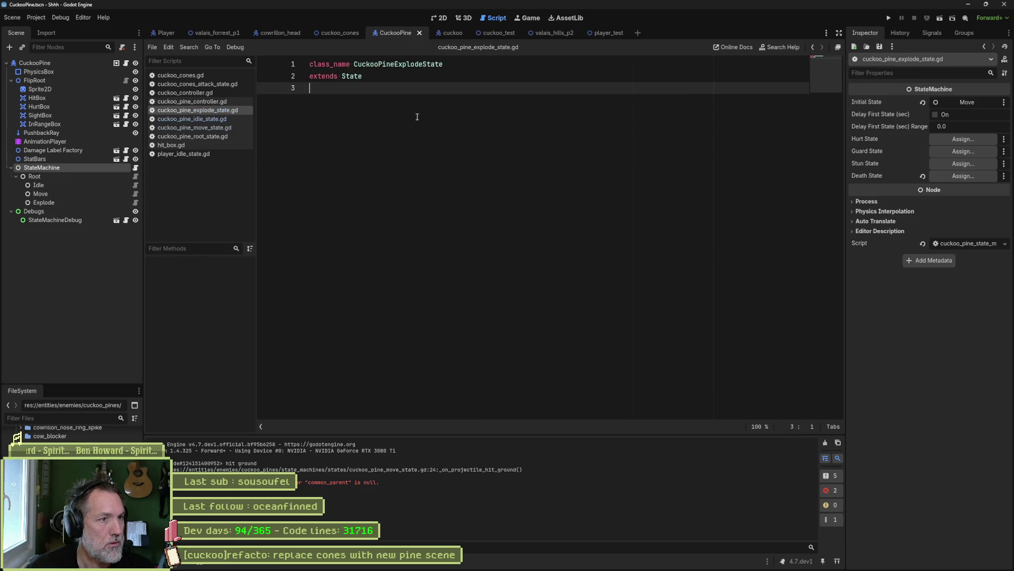
{"action": "key", "text": "ctrl+v"}
{"action": "left_click", "coordinate": [395, 102]}
{"action": "key", "text": "Return"}
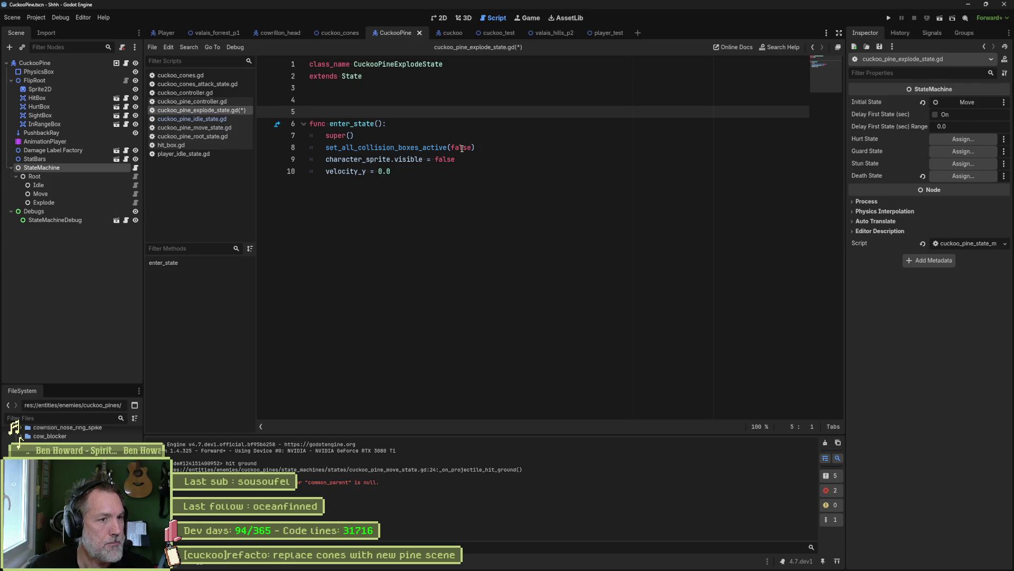
- Delete the collision and sprite lines so enter_state only keeps super() and velocity_y = 0.0, save, and run cuckoo_test
{"action": "left_click", "coordinate": [426, 147]}
{"action": "key", "text": "ctrl+shift+k"}
{"action": "key", "text": "ctrl+shift+k"}
{"action": "key", "text": "ctrl+s"}
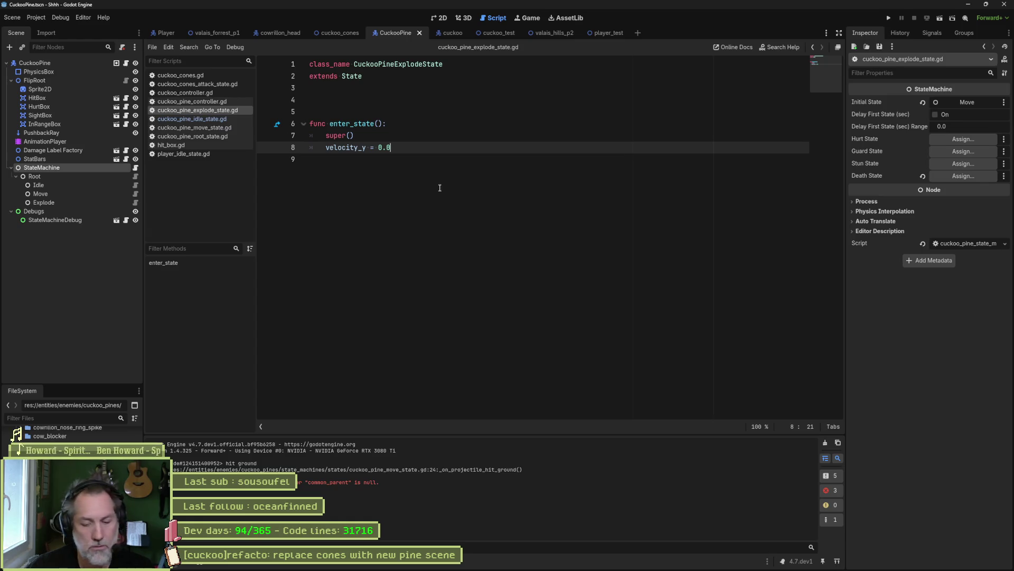
{"action": "left_click", "coordinate": [489, 34]}
{"action": "key", "text": "F6"}
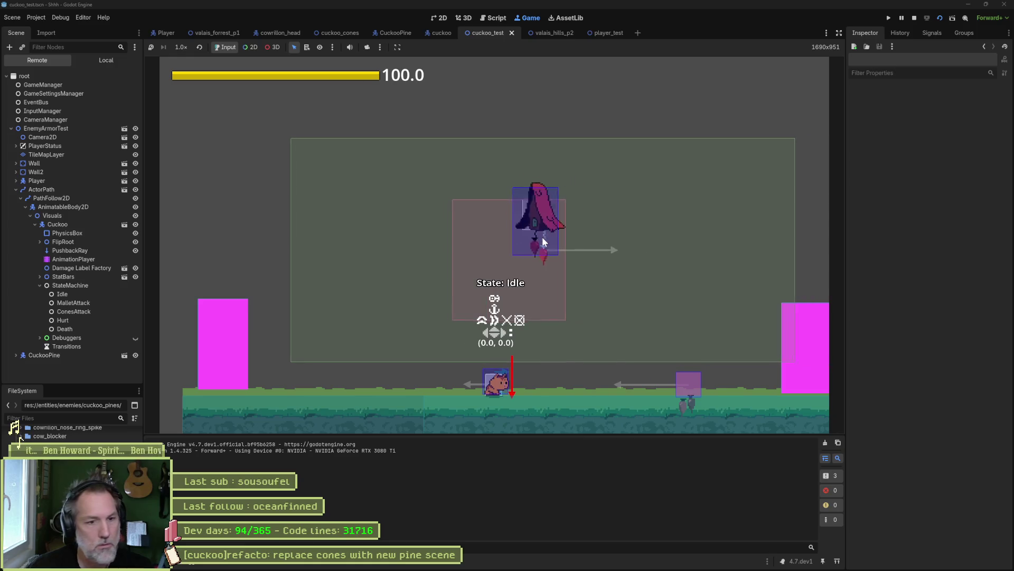
- Pause the game, expand CuckooPine > StateMachine > Root in the Remote tree to view Idle, Move and Explode, then stop
{"action": "left_click", "coordinate": [902, 18]}
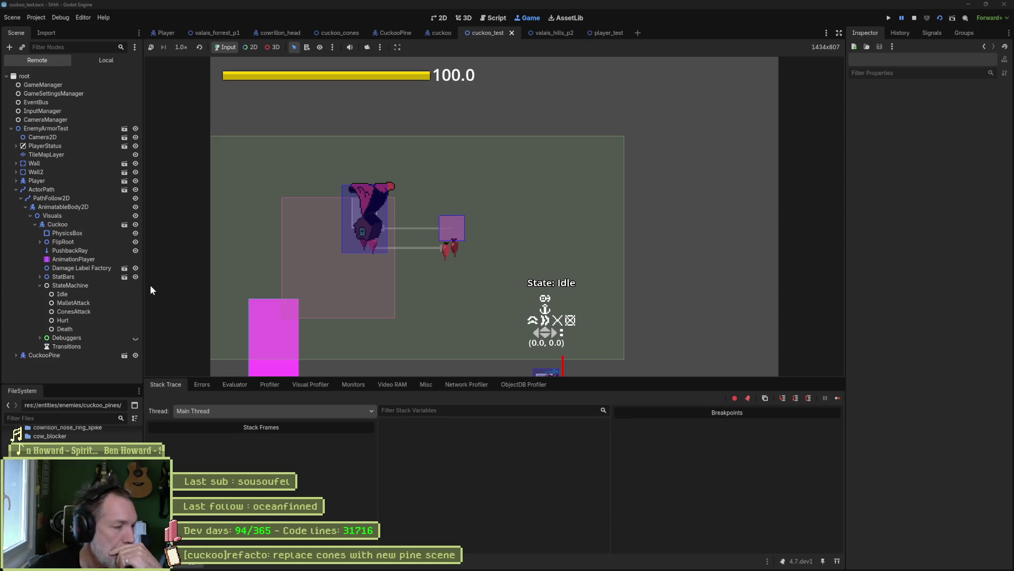
{"action": "left_click", "coordinate": [43, 355]}
{"action": "left_click", "coordinate": [55, 357]}
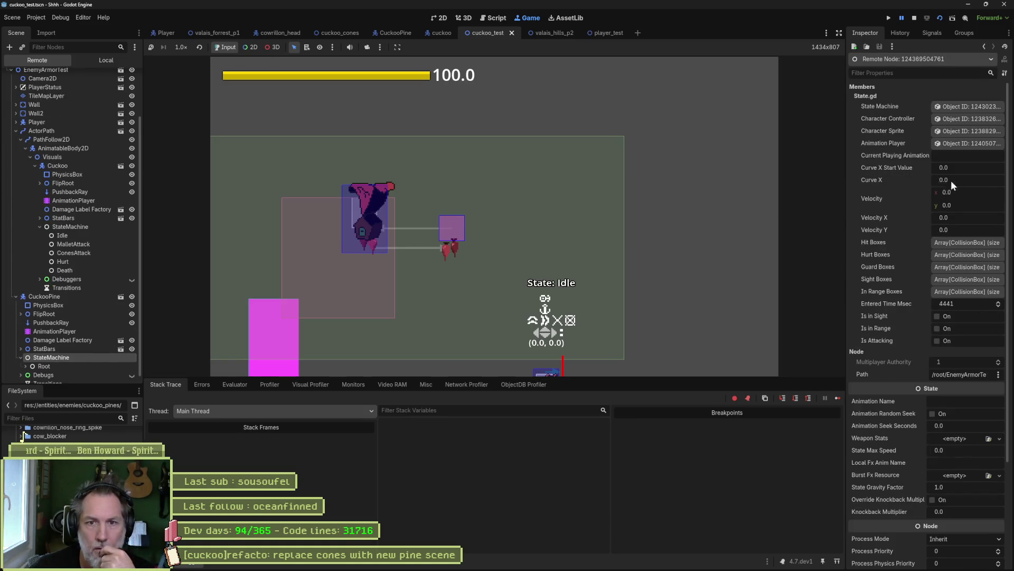
{"action": "left_click", "coordinate": [79, 376]}
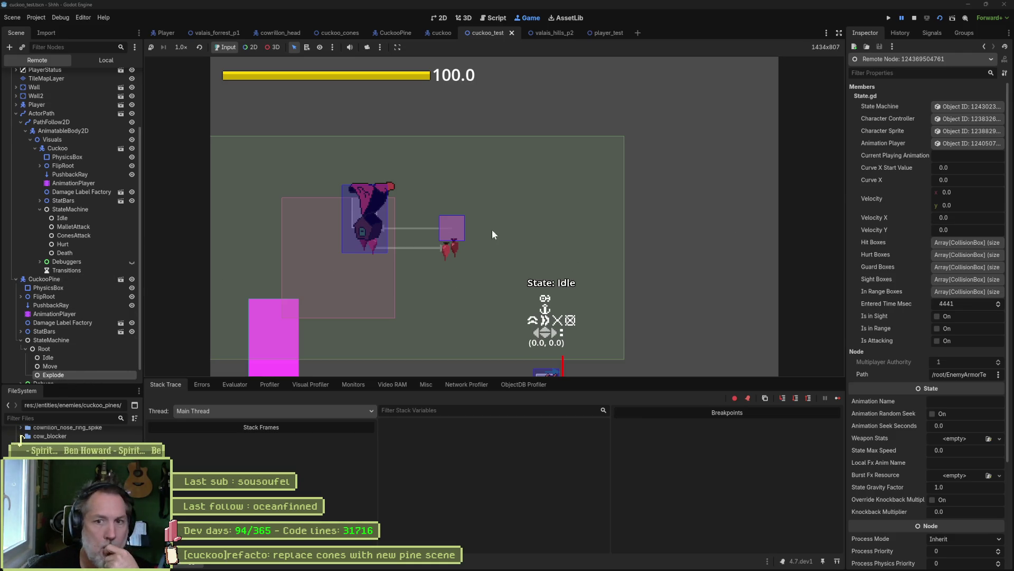
{"action": "left_click", "coordinate": [913, 18]}
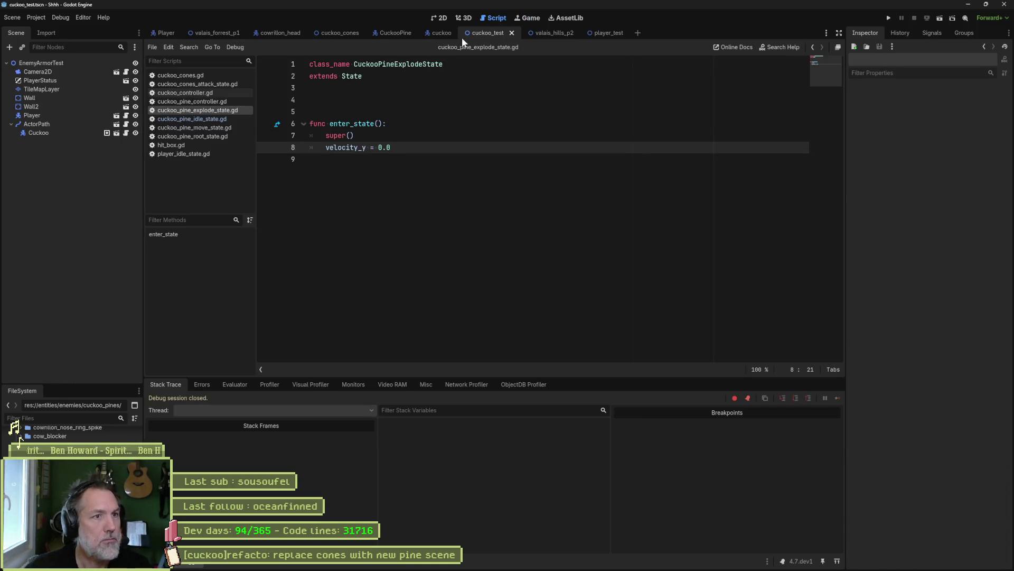
- Set the CuckooPine Explode node's Animation Name to 'explode' and save the scene
{"action": "left_click", "coordinate": [397, 35]}
{"action": "left_click", "coordinate": [74, 203]}
{"action": "left_click", "coordinate": [954, 104]}
{"action": "type", "text": "explode"}
{"action": "key", "text": "ctrl+s"}
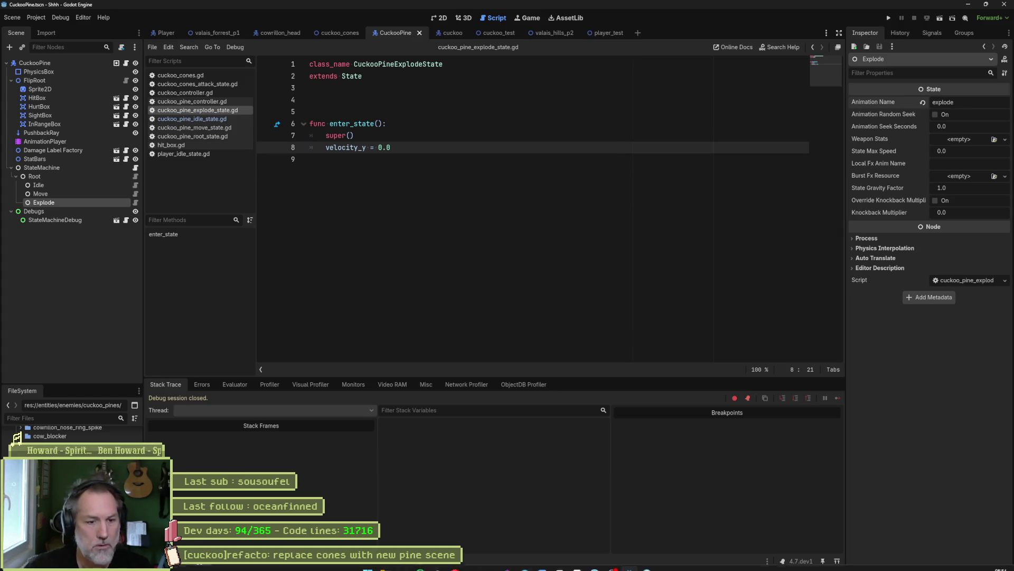
- Confirm in Aseprite that the sprite's tag is named explode, then return to Godot
{"action": "key", "text": "alt+Tab"}
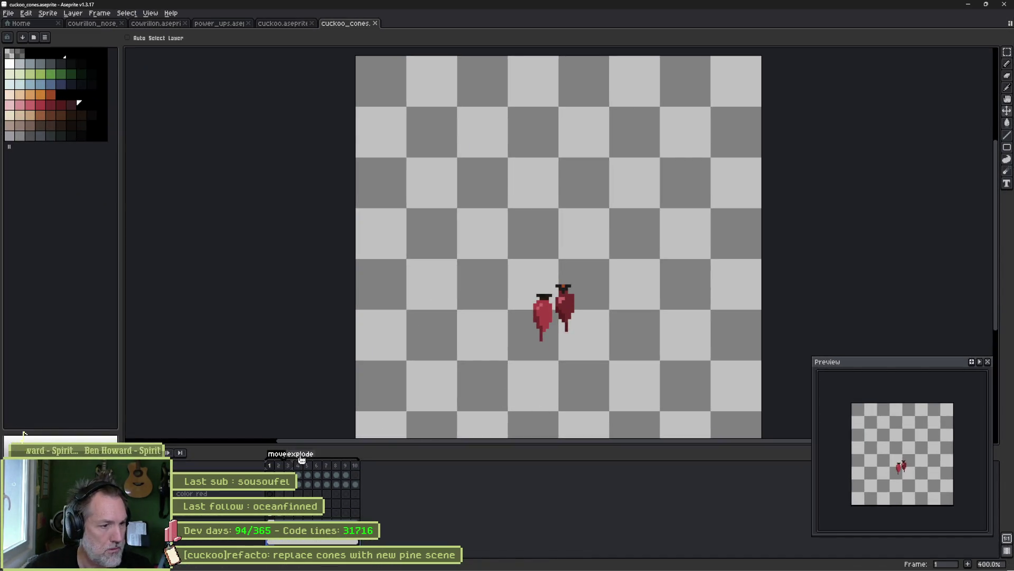
{"action": "double_click", "coordinate": [296, 453]}
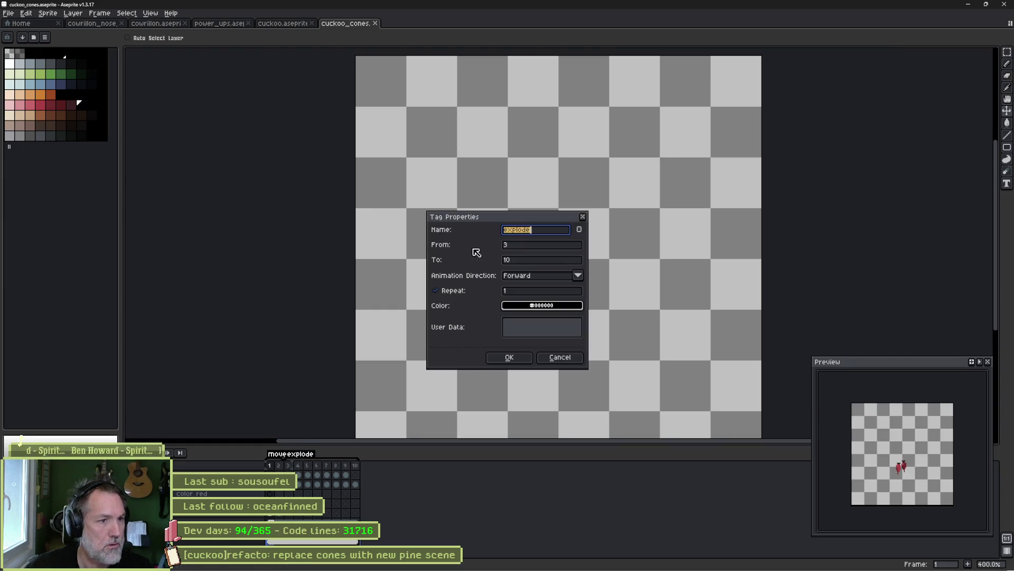
{"action": "left_click", "coordinate": [560, 357]}
{"action": "key", "text": "alt+Tab"}
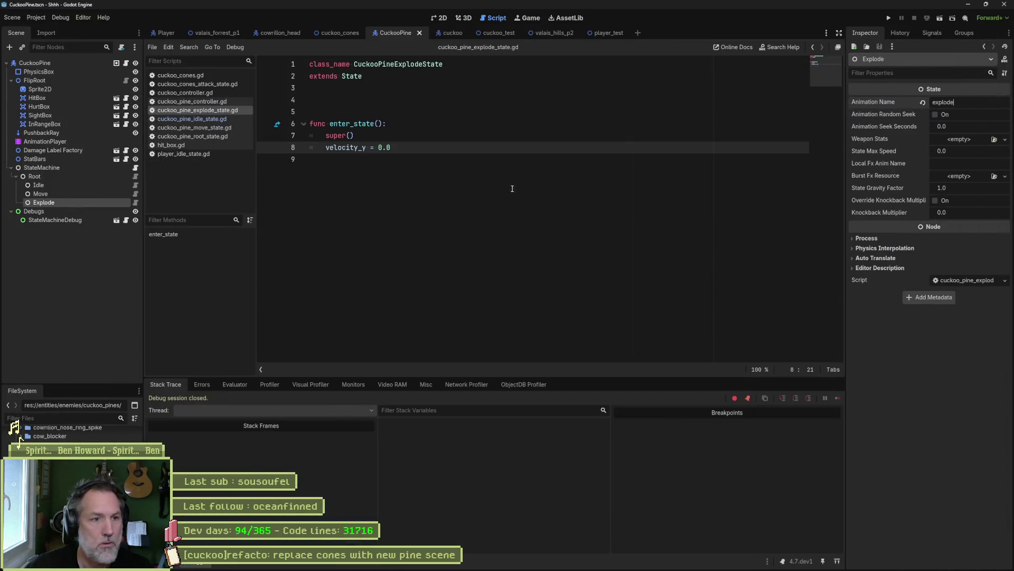
- Run the cuckoo_test scene with F6, stop it with F8, and go back to CuckooPine
{"action": "left_click", "coordinate": [512, 189]}
{"action": "left_click", "coordinate": [517, 36]}
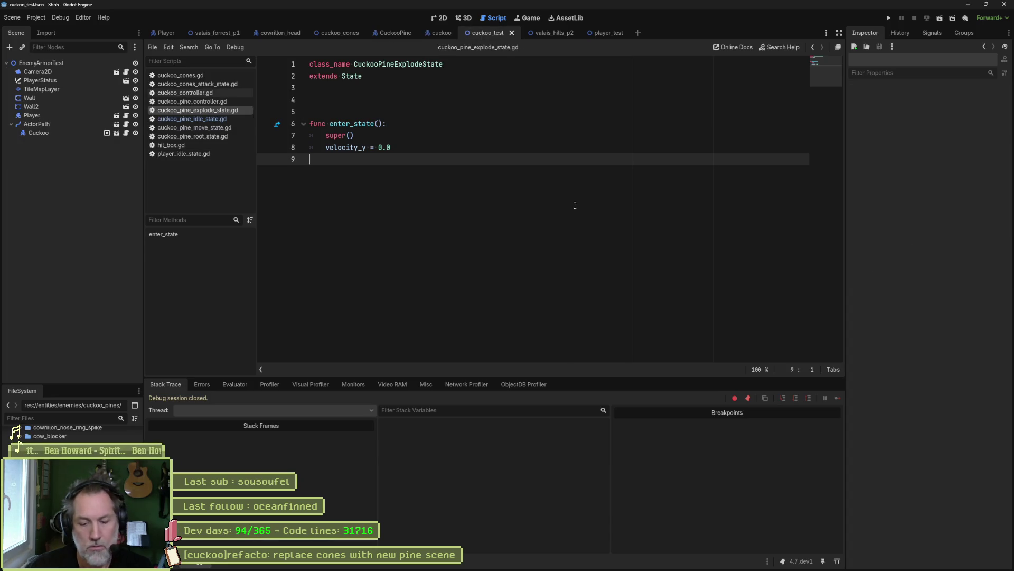
{"action": "key", "text": "F6"}
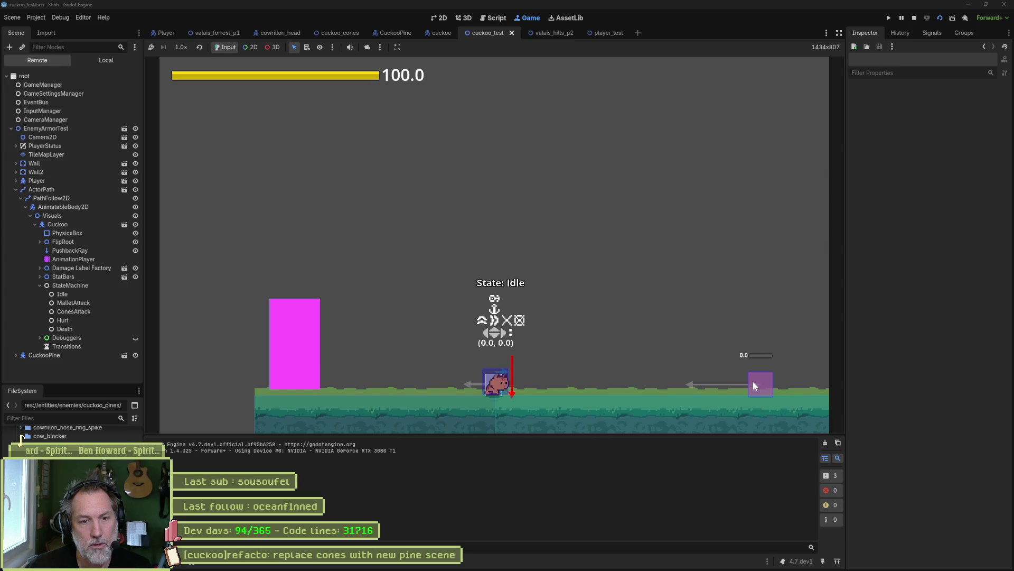
{"action": "key", "text": "F8"}
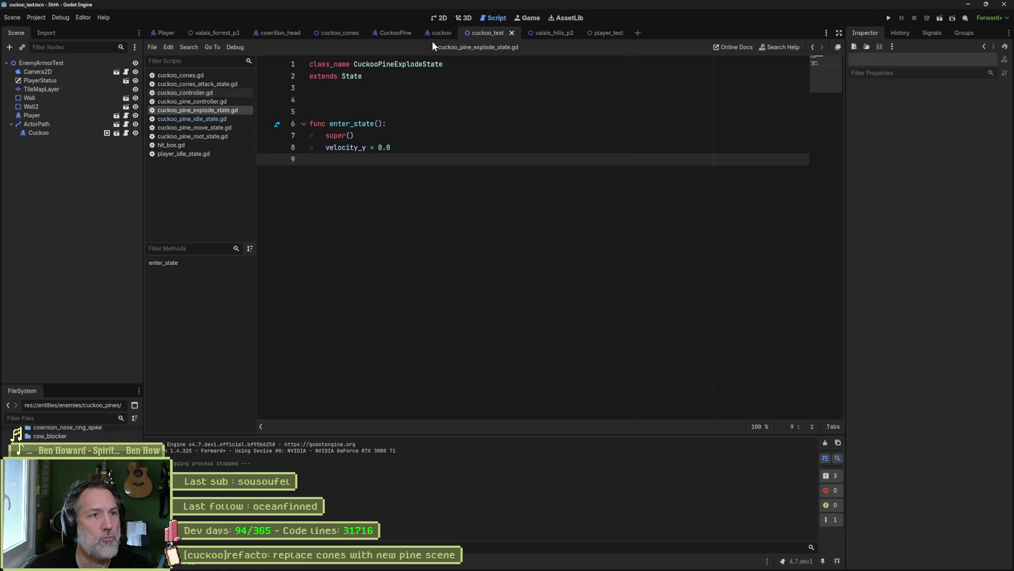
{"action": "left_click", "coordinate": [393, 32]}
- Add an on_animation_finished function to the explode state that calls character_controller.queue_free()
{"action": "left_click", "coordinate": [379, 159]}
{"action": "key", "text": "Return"}
{"action": "key", "text": "Return"}
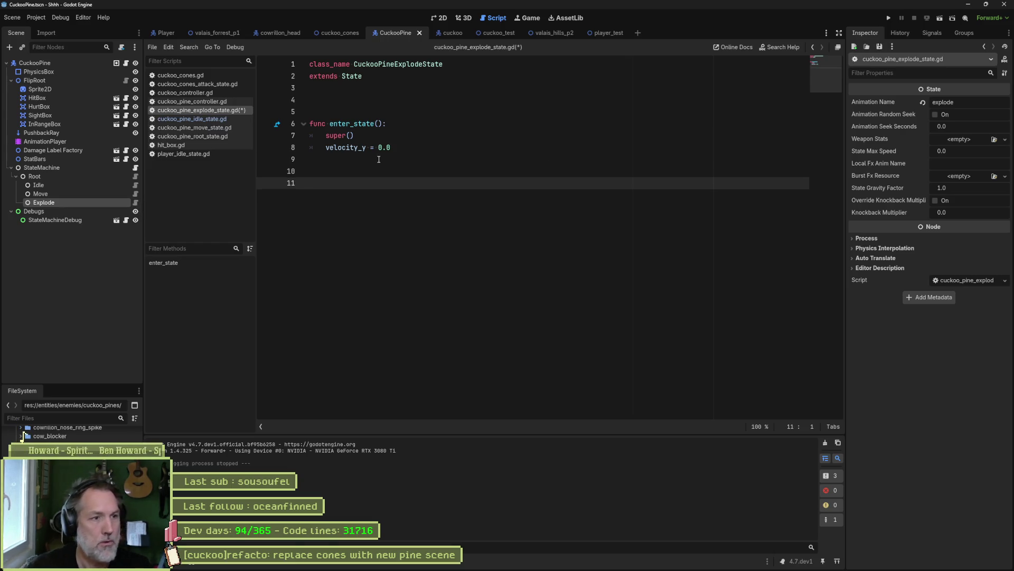
{"action": "type", "text": "func on_an"}
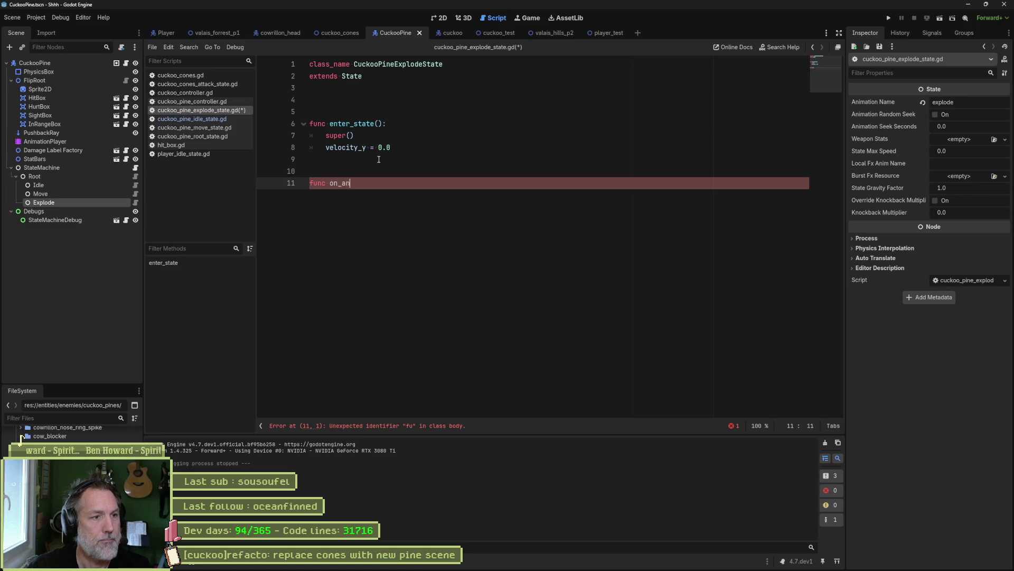
{"action": "key", "text": "Return"}
{"action": "key", "text": "Return"}
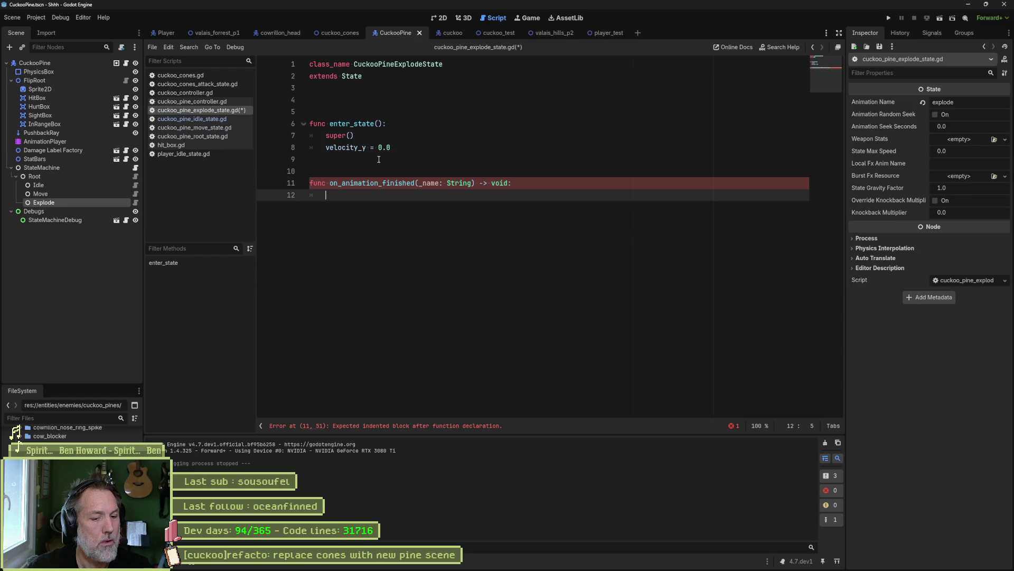
{"action": "type", "text": "cha"}
{"action": "key", "text": "Return"}
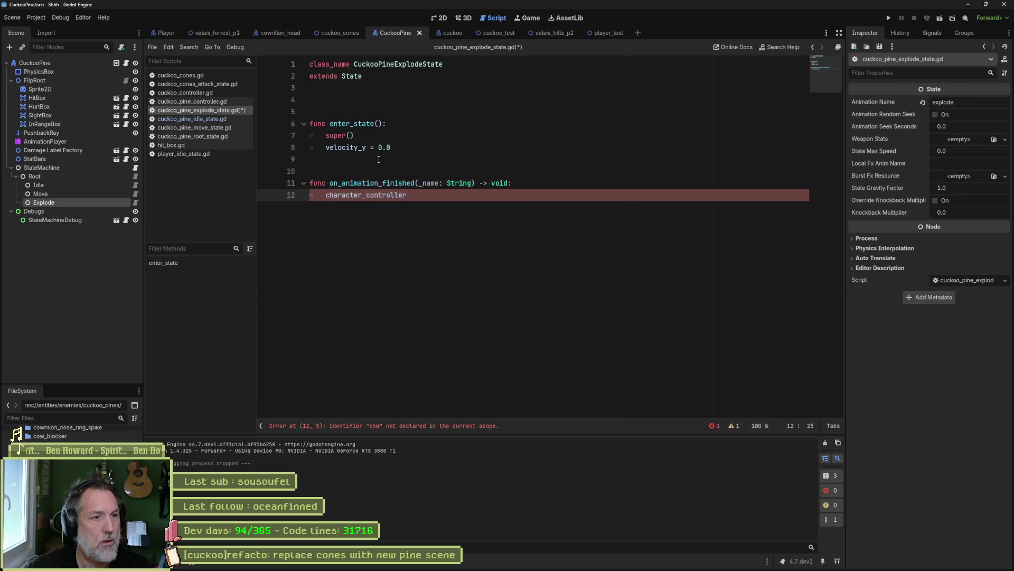
{"action": "type", "text": ".que"}
{"action": "key", "text": "Down"}
{"action": "key", "text": "Down"}
{"action": "key", "text": "Return"}
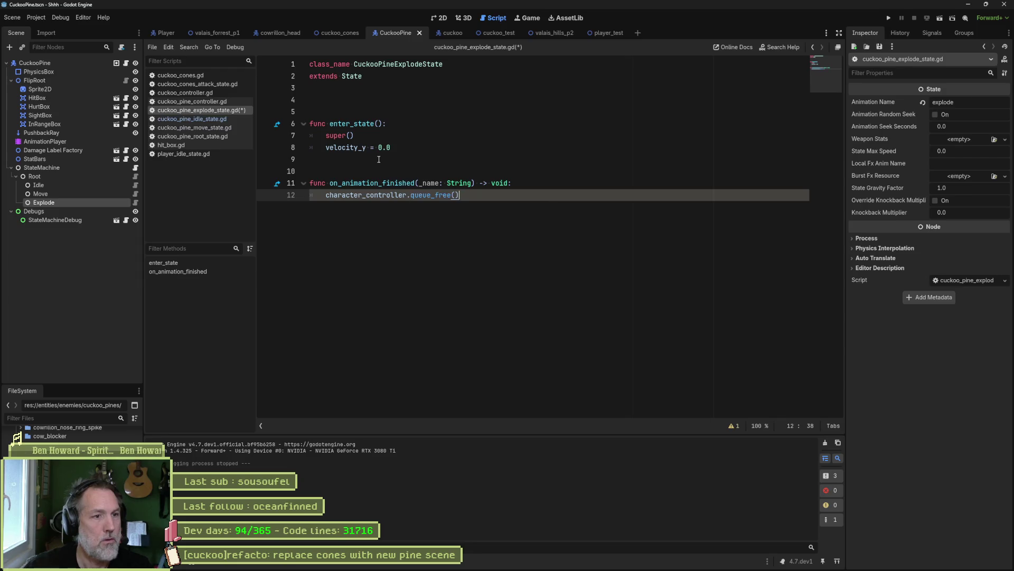
- Save the explode state script and run the cuckoo_test scene
{"action": "key", "text": "ctrl+s"}
{"action": "left_click", "coordinate": [496, 33]}
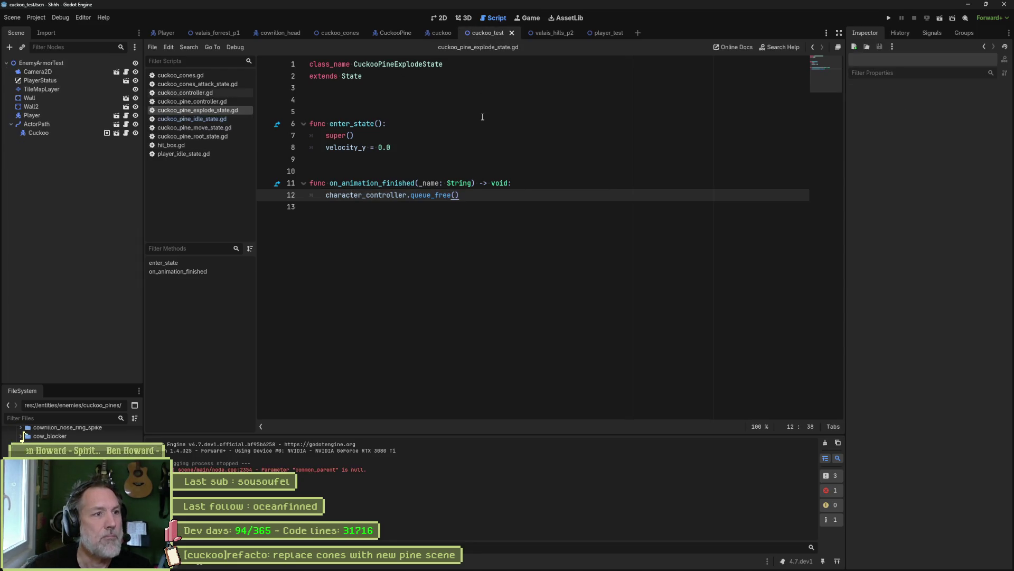
{"action": "key", "text": "F6"}
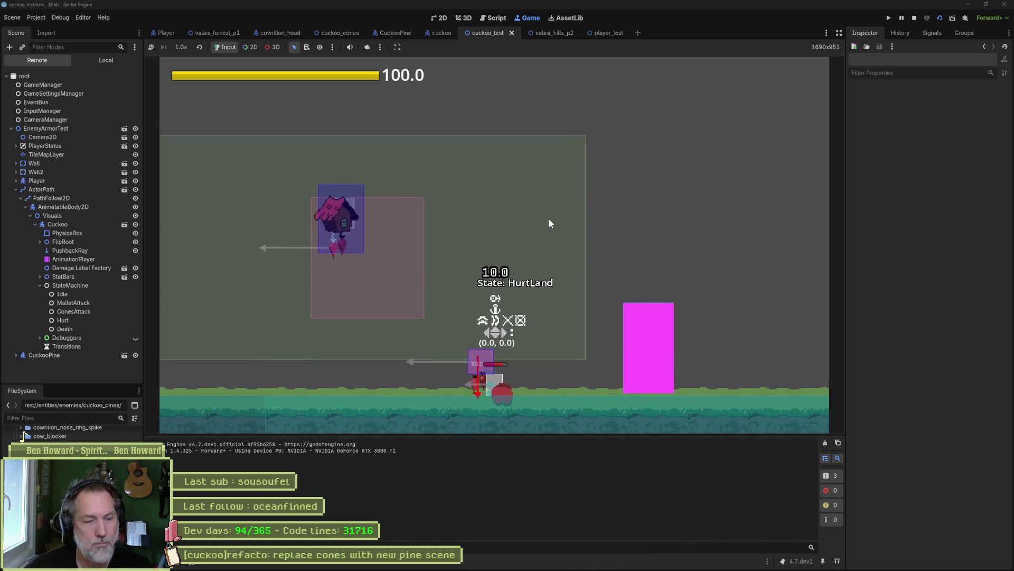
- Stop the test run after watching the pine projectile and return to the CuckooPine scene
{"action": "key", "text": "F8"}
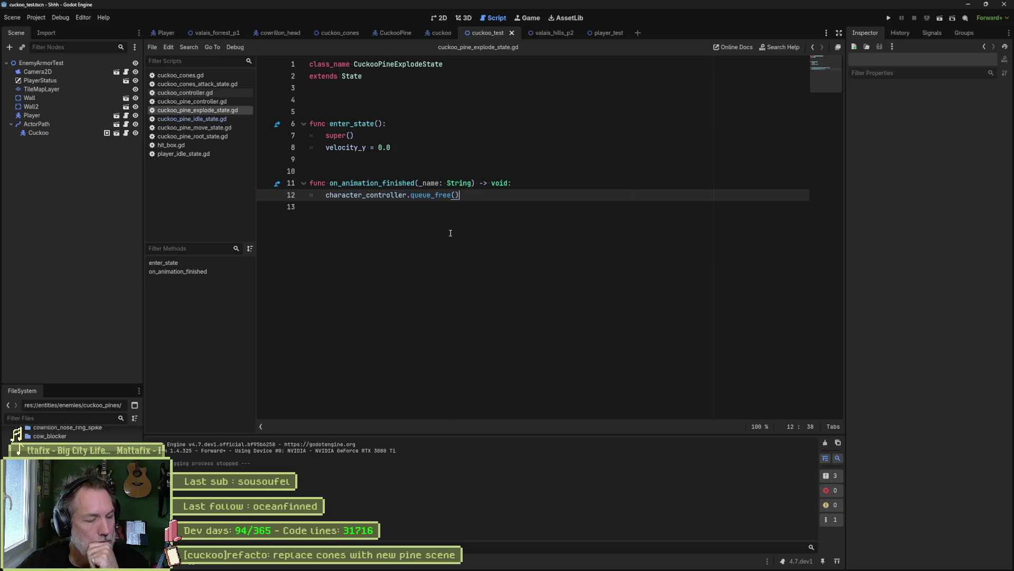
{"action": "left_click", "coordinate": [396, 33]}
- Tick Disabled on the CuckooPine PhysicsBox's CollisionShape2D, then run cuckoo_test to try it
{"action": "left_click", "coordinate": [117, 72]}
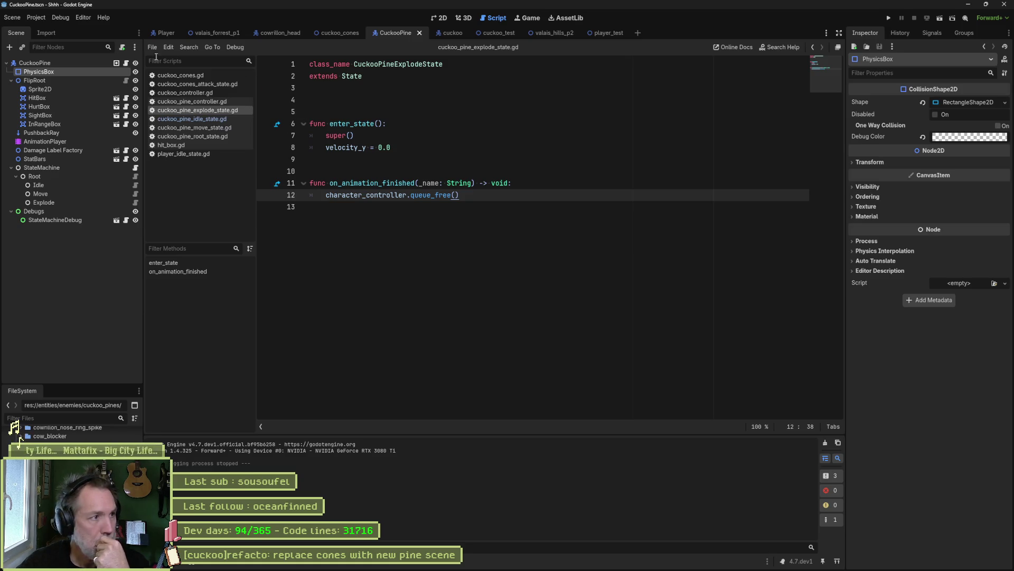
{"action": "left_click", "coordinate": [53, 61]}
{"action": "scroll", "coordinate": [892, 267], "scroll_direction": "down", "scroll_amount": 5}
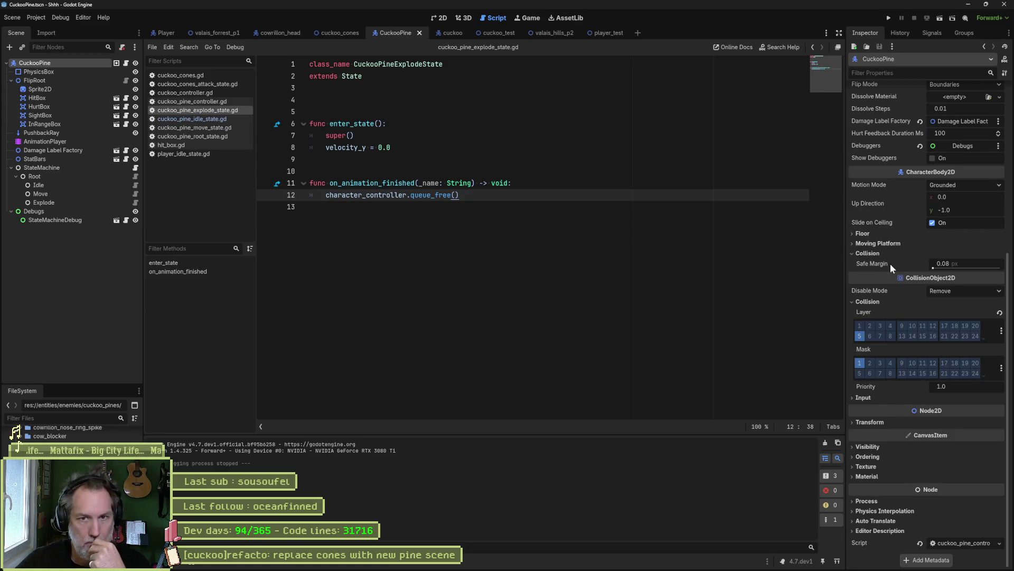
{"action": "scroll", "coordinate": [912, 190], "scroll_direction": "up", "scroll_amount": 5}
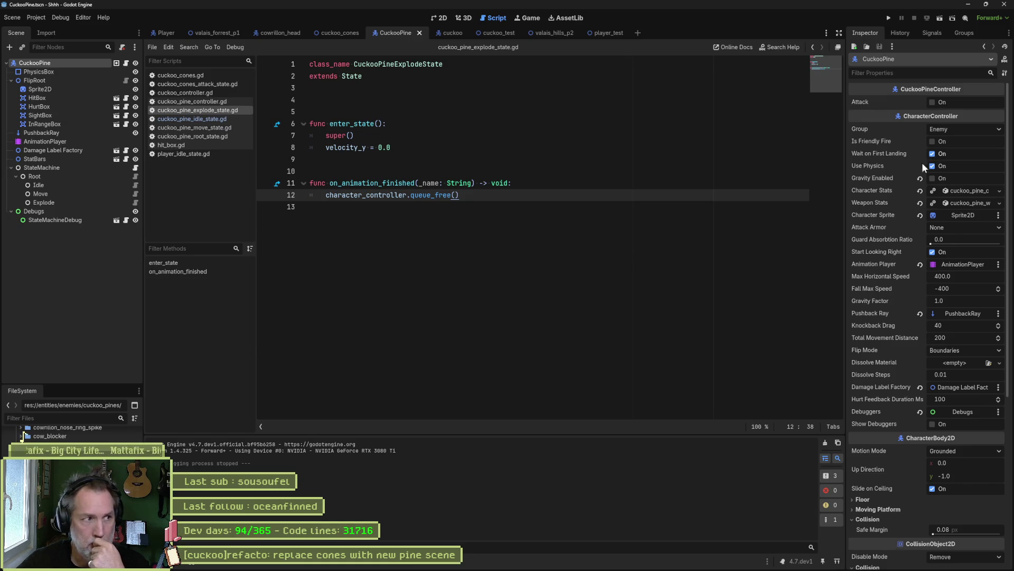
{"action": "scroll", "coordinate": [887, 251], "scroll_direction": "down", "scroll_amount": 3}
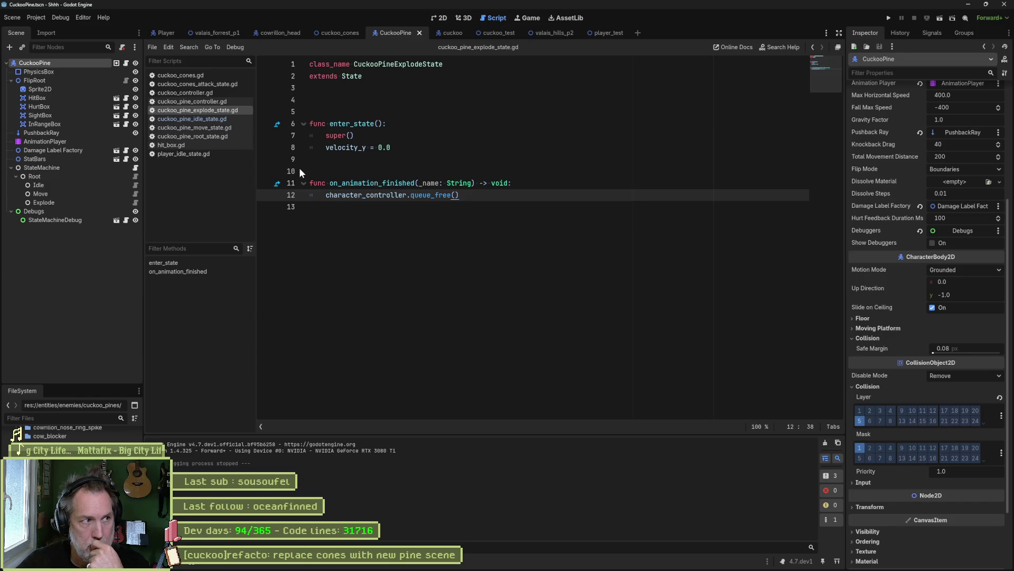
{"action": "left_click", "coordinate": [74, 72]}
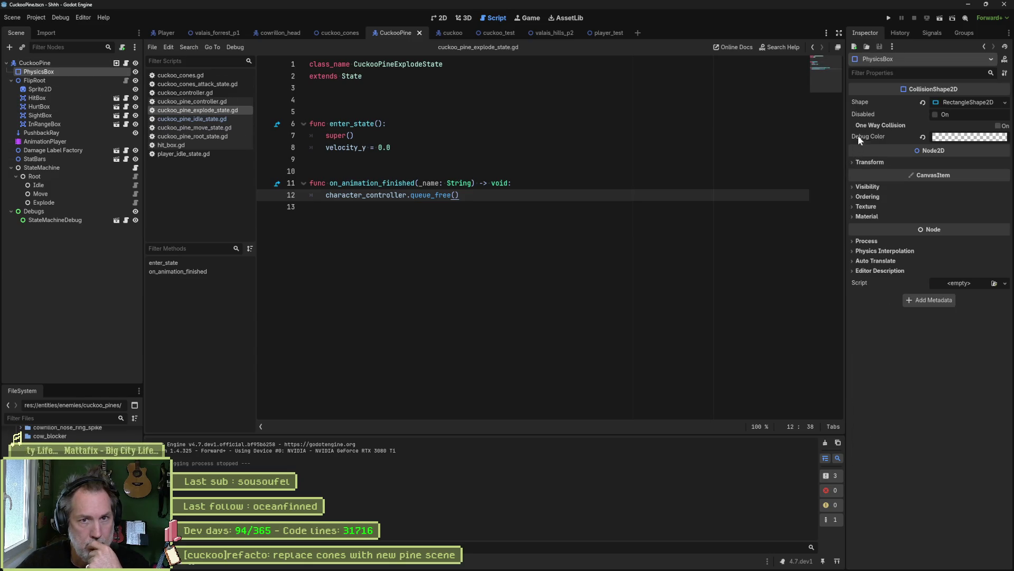
{"action": "left_click", "coordinate": [934, 114]}
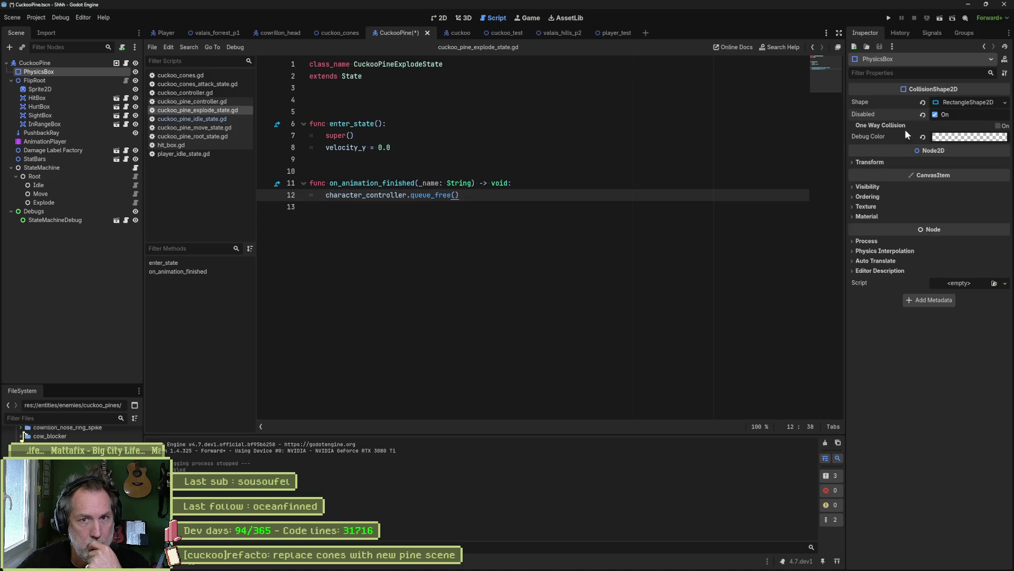
{"action": "left_click", "coordinate": [753, 285]}
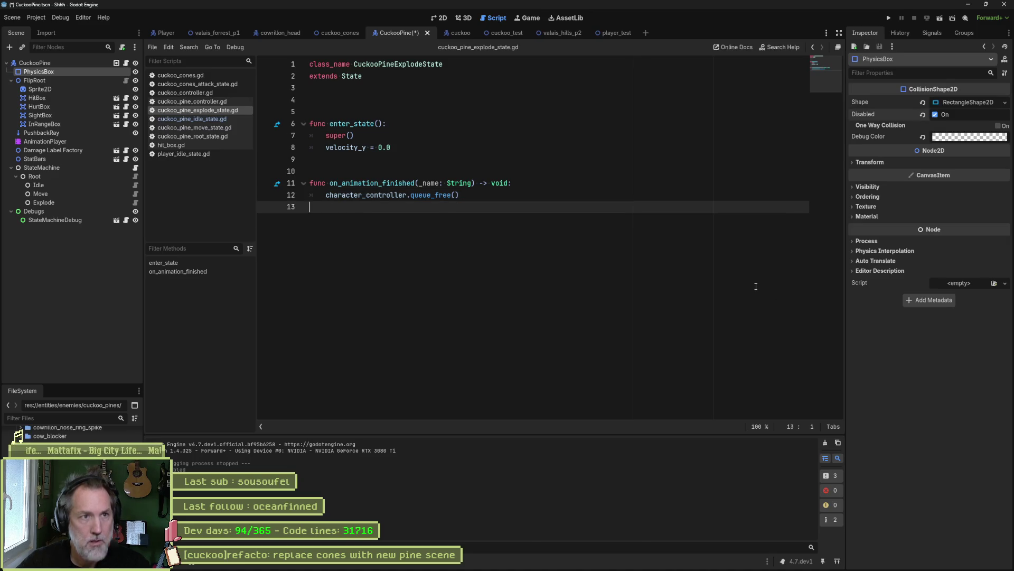
{"action": "left_click", "coordinate": [494, 33]}
{"action": "key", "text": "F6"}
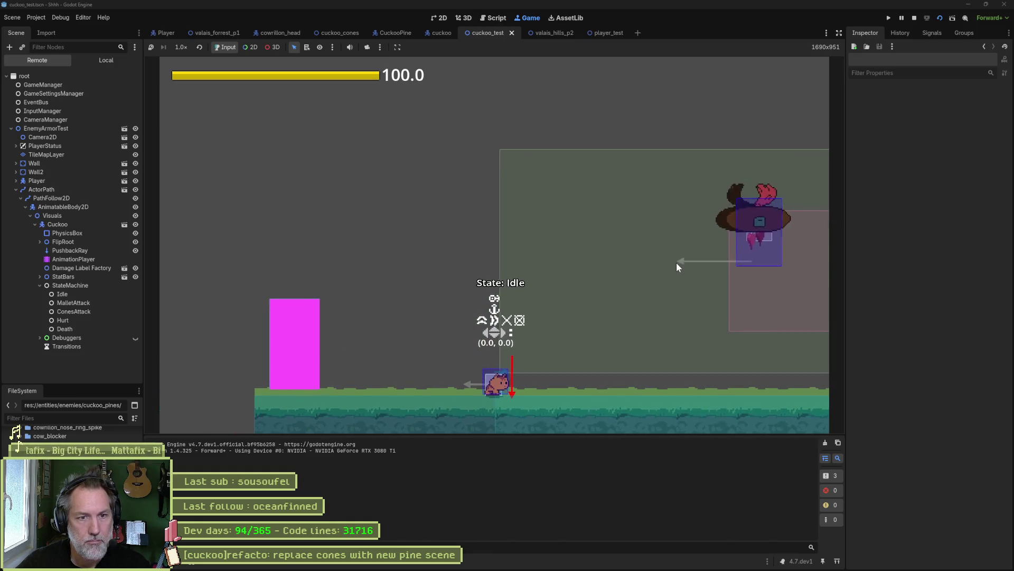
- Fight the cuckoo in the running cuckoo_test scene by walking, guarding, jumping and up-attacking, then stop the game
{"action": "key", "text": "Right"}
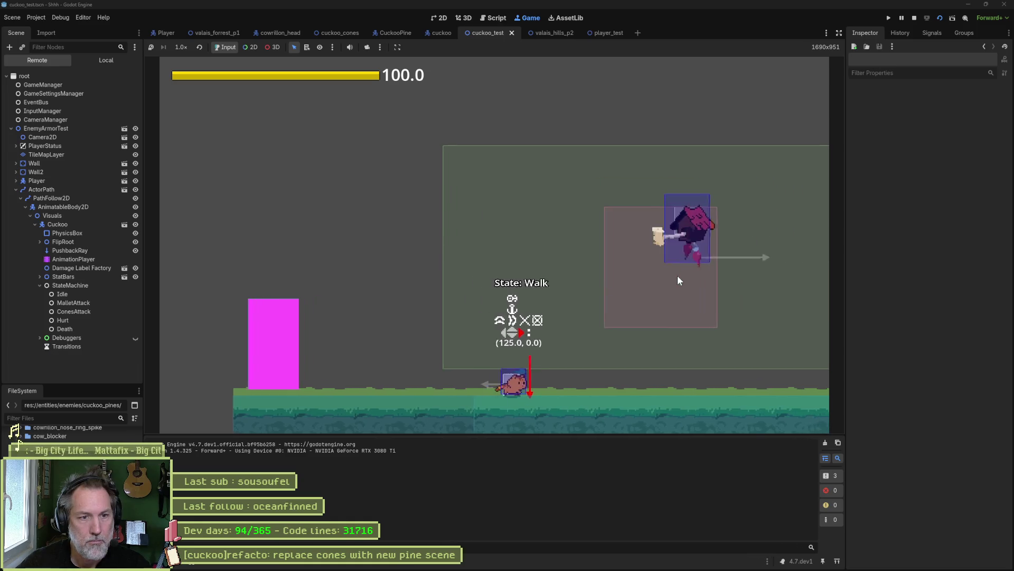
{"action": "key", "text": "Left"}
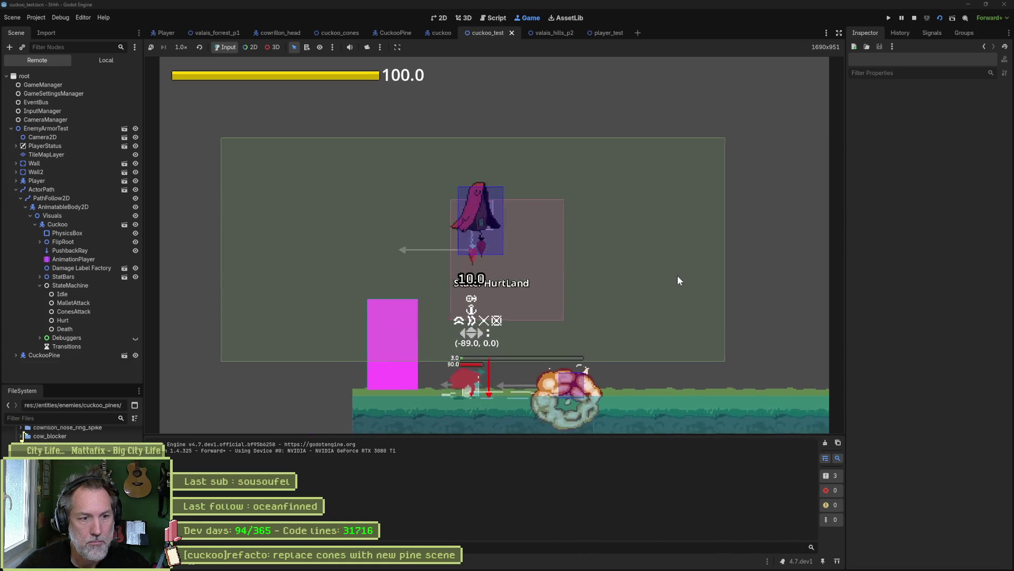
{"action": "key", "text": "Right"}
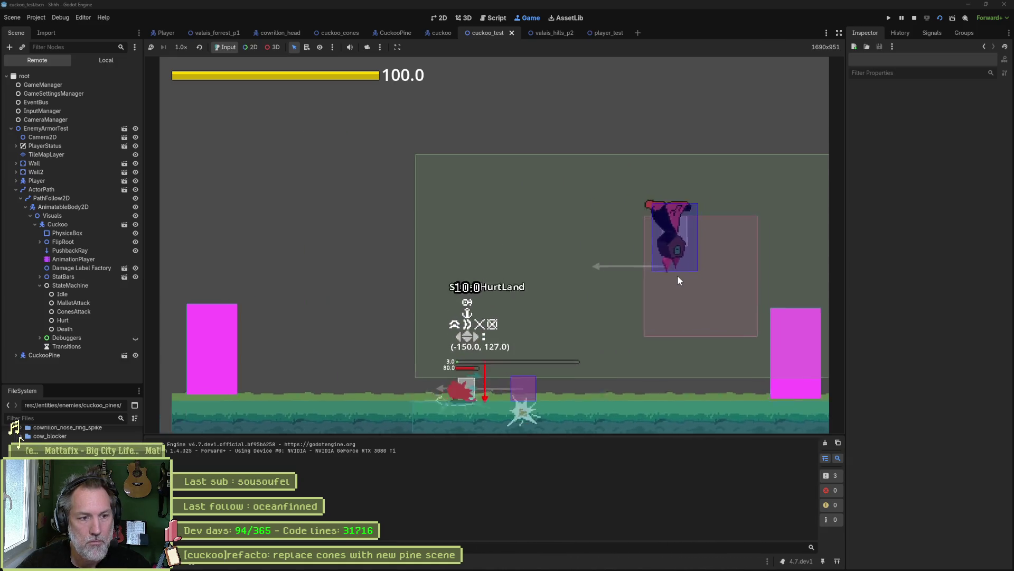
{"action": "key", "text": "Right"}
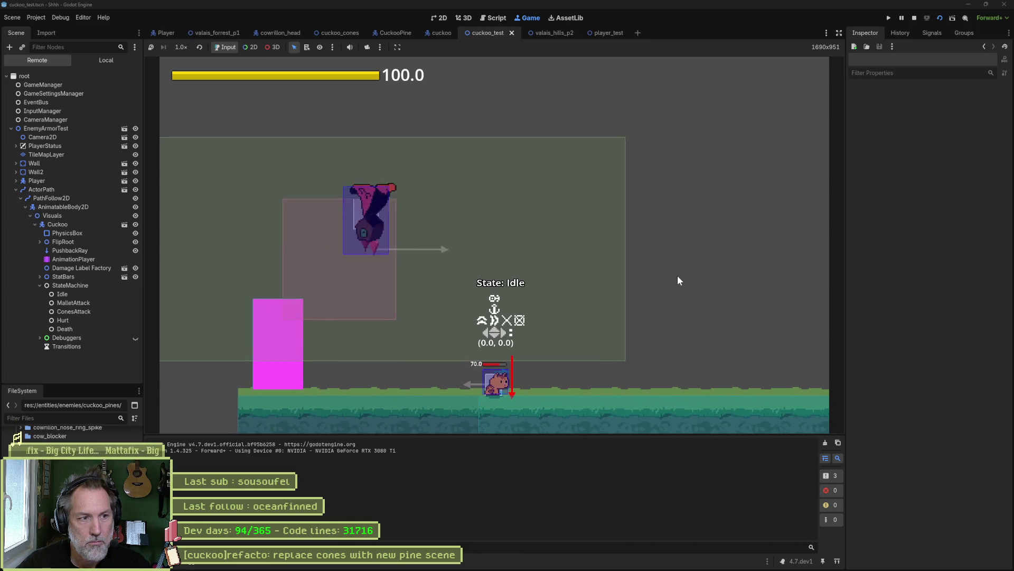
{"action": "key", "text": "Down"}
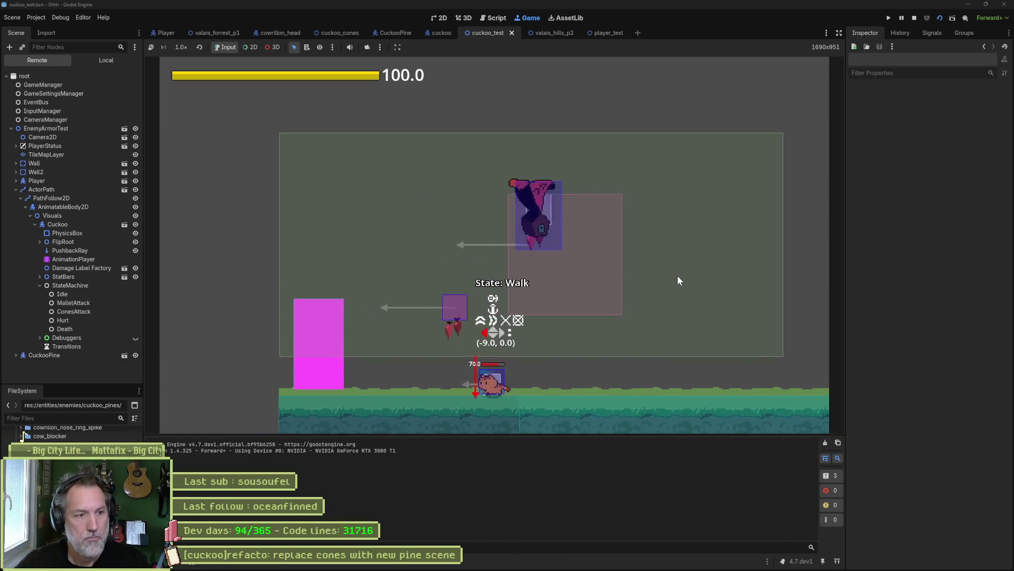
{"action": "key", "text": "Right"}
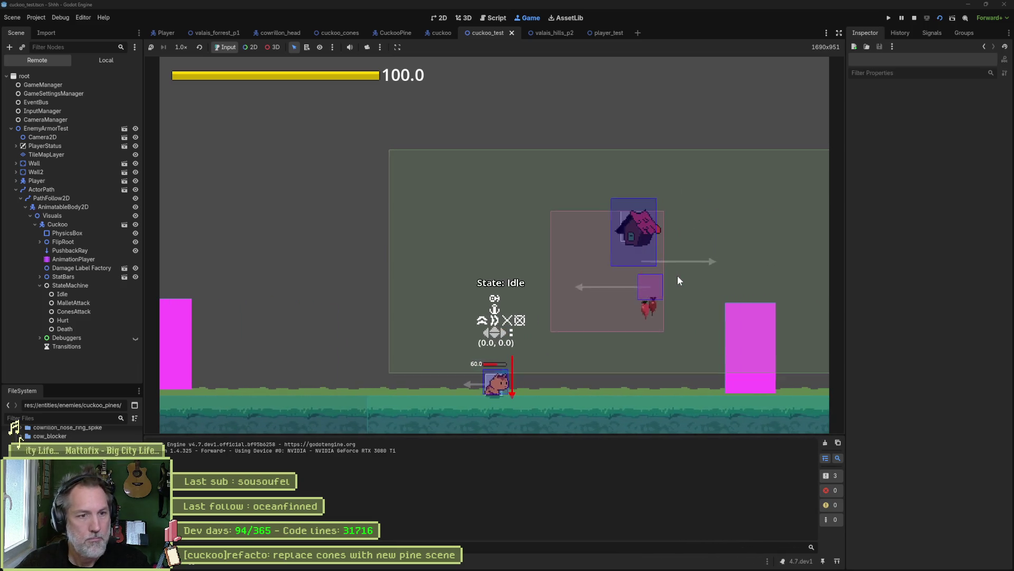
{"action": "key", "text": "space"}
{"action": "key", "text": "Up"}
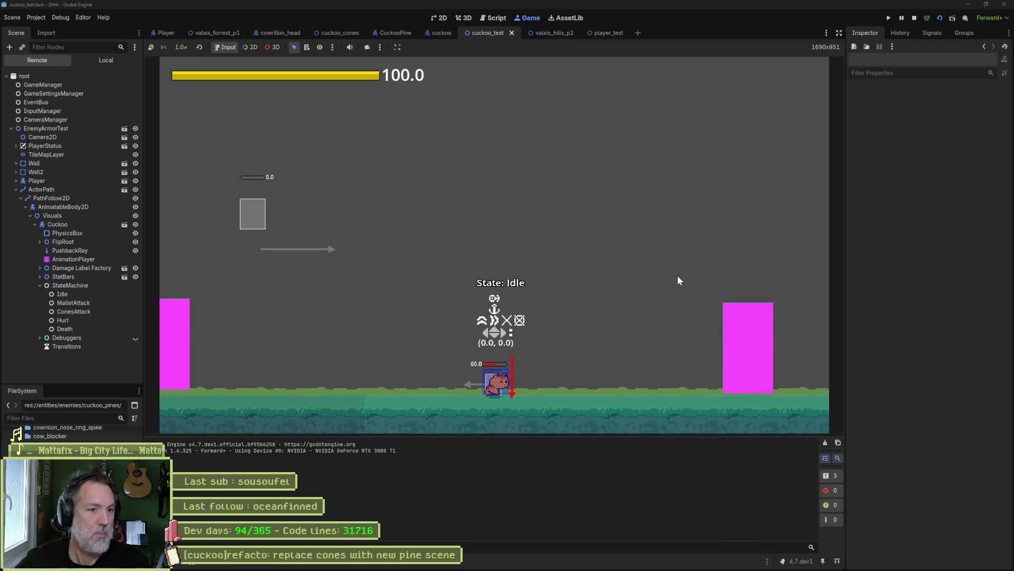
{"action": "key", "text": "F8"}
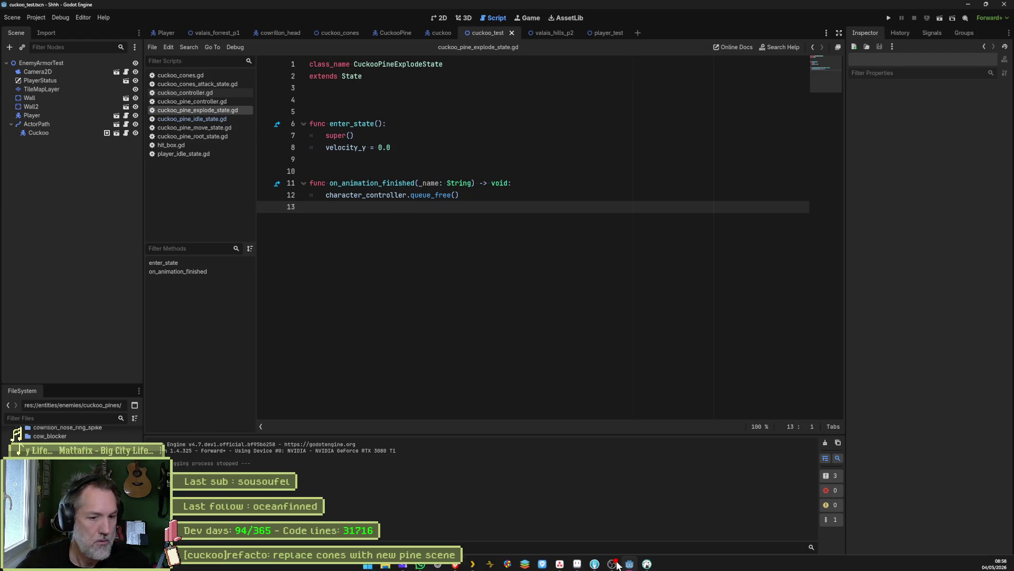
- Check the 'replace cones with new pine scene' task in Asana, then return to Fork
{"action": "left_click", "coordinate": [598, 561]}
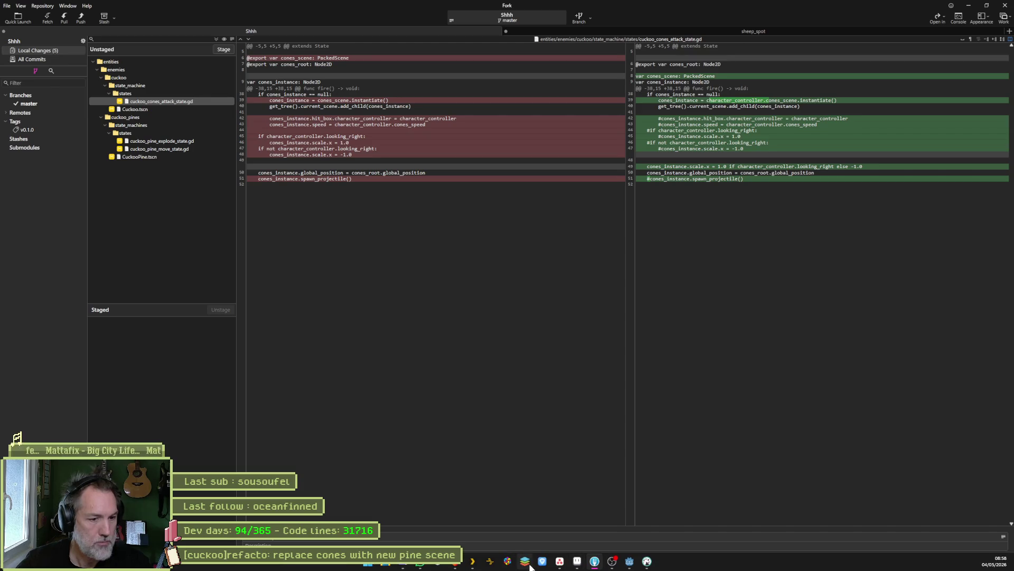
{"action": "left_click", "coordinate": [560, 561]}
{"action": "triple_click", "coordinate": [846, 77]}
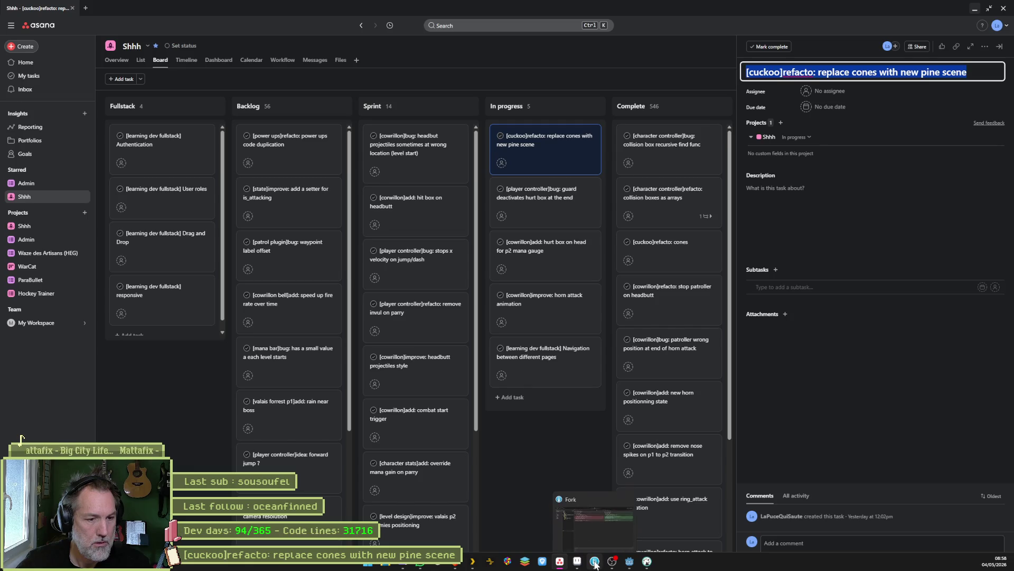
{"action": "left_click", "coordinate": [594, 562]}
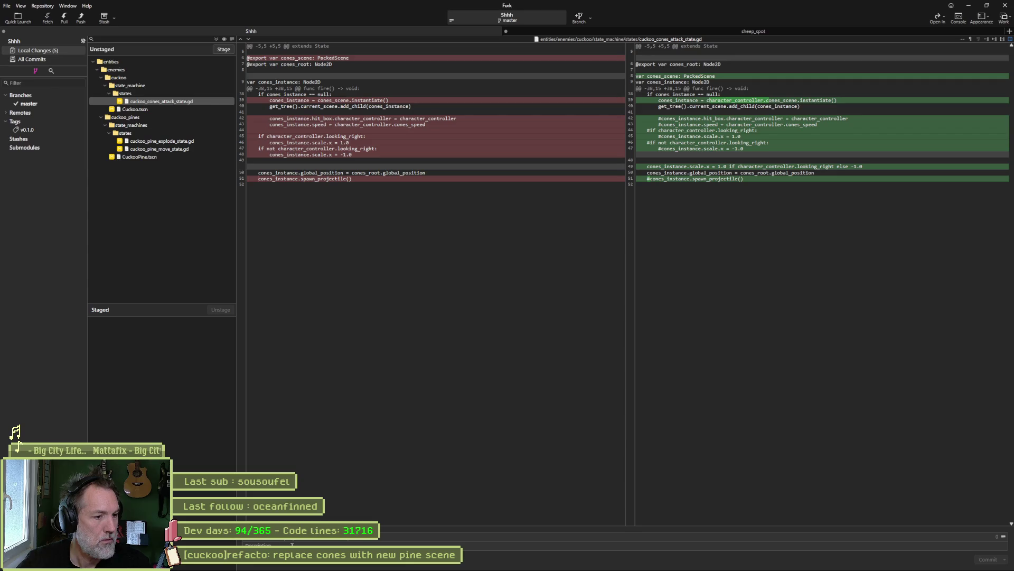
- Go back to Godot and open cuckoo_cones_attack_state.gd in the script editor
{"action": "mouse_move", "coordinate": [281, 109]}
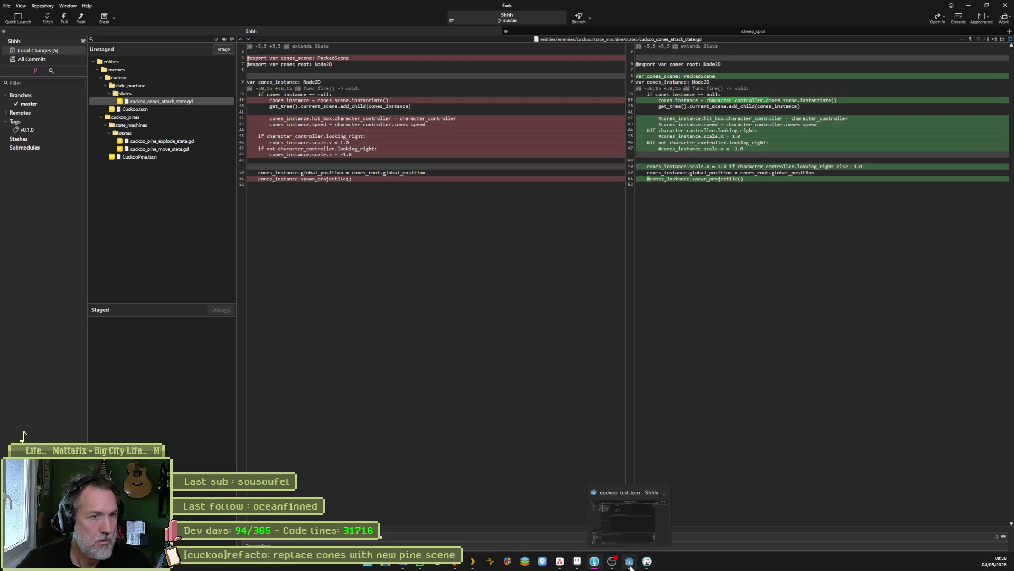
{"action": "left_click", "coordinate": [630, 566]}
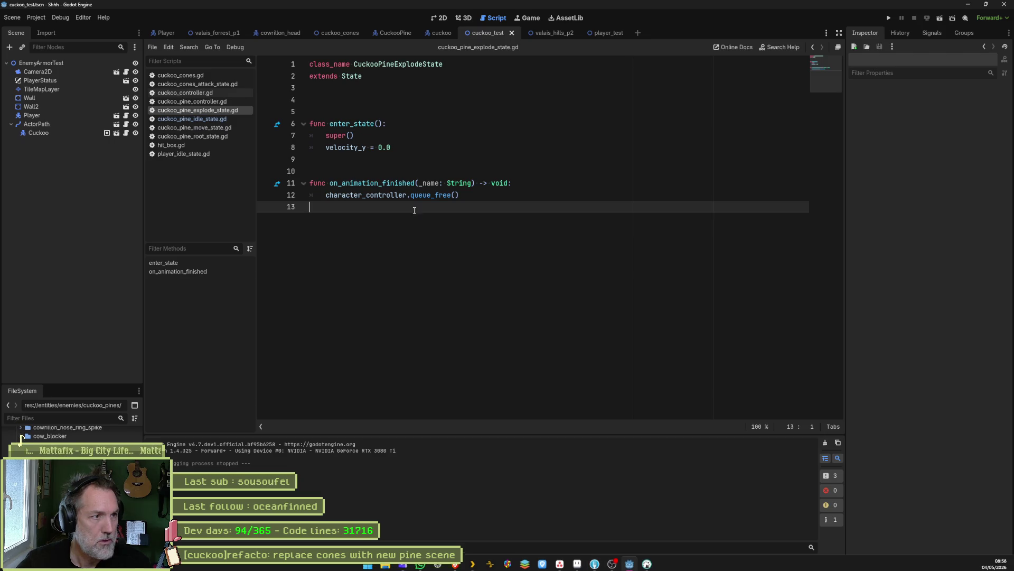
{"action": "left_click", "coordinate": [220, 84]}
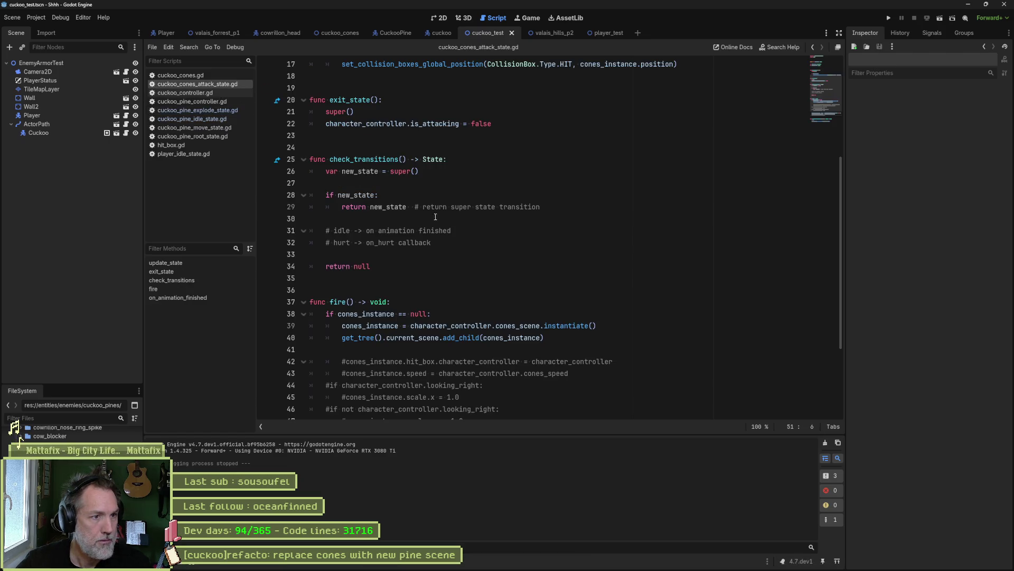
- Delete the commented-out lines, including the spawn_projectile call, from fire()
{"action": "left_click_drag", "start_coordinate": [534, 301], "coordinate": [598, 214]}
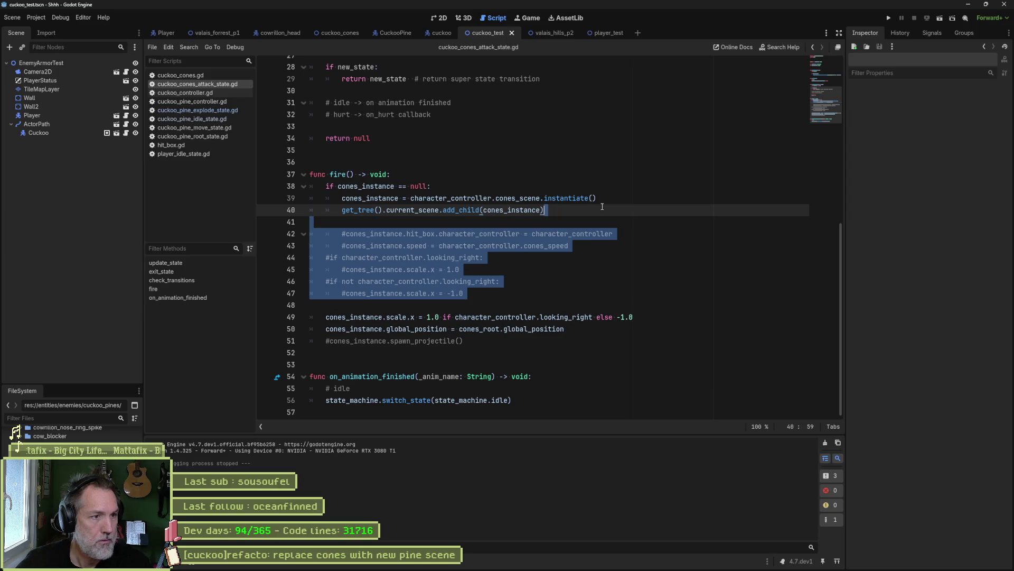
{"action": "key", "text": "Delete"}
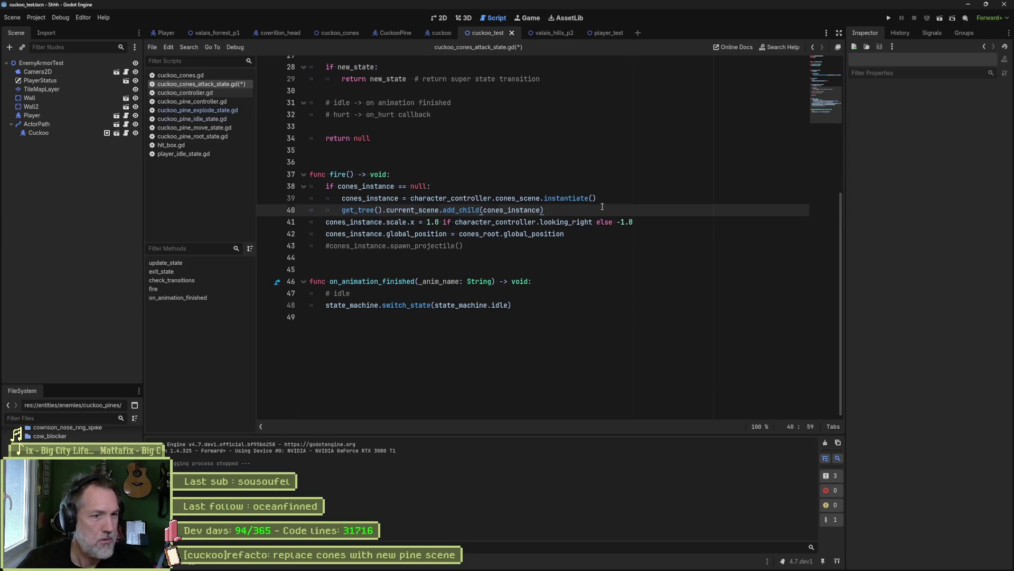
{"action": "key", "text": "Return"}
{"action": "key", "text": "Down"}
{"action": "key", "text": "Down"}
{"action": "key", "text": "Down"}
{"action": "key", "text": "ctrl+shift+k"}
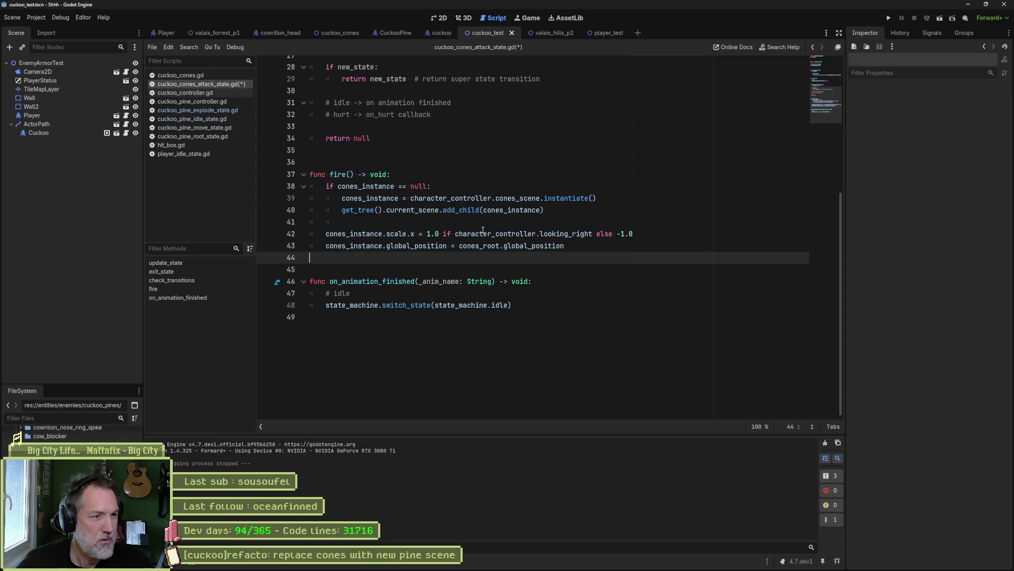
- Delete the check_transitions function from the script
{"action": "scroll", "coordinate": [483, 230], "scroll_direction": "up", "scroll_amount": 5}
{"action": "left_click_drag", "start_coordinate": [393, 304], "coordinate": [508, 163]}
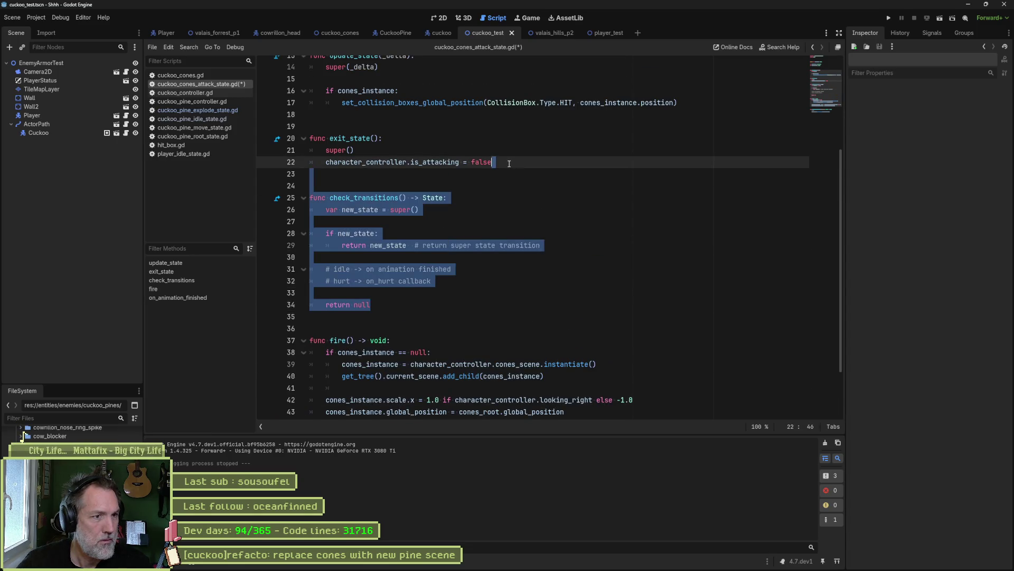
{"action": "key", "text": "Delete"}
- Check where cones_root, cones_scene and cones_instance are used, then save and switch to Fork
{"action": "scroll", "coordinate": [516, 164], "scroll_direction": "up", "scroll_amount": 3}
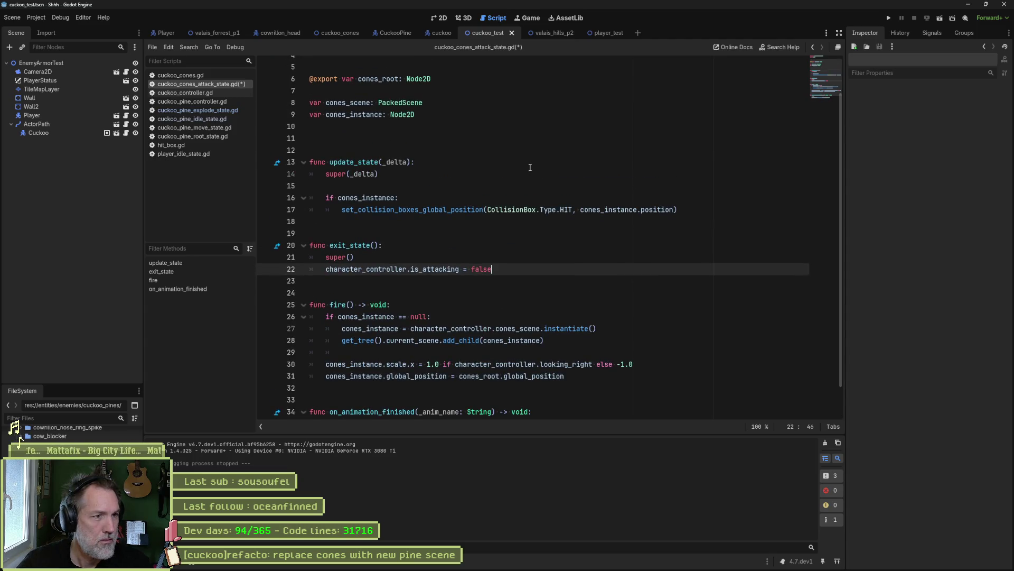
{"action": "scroll", "coordinate": [528, 171], "scroll_direction": "up", "scroll_amount": 2}
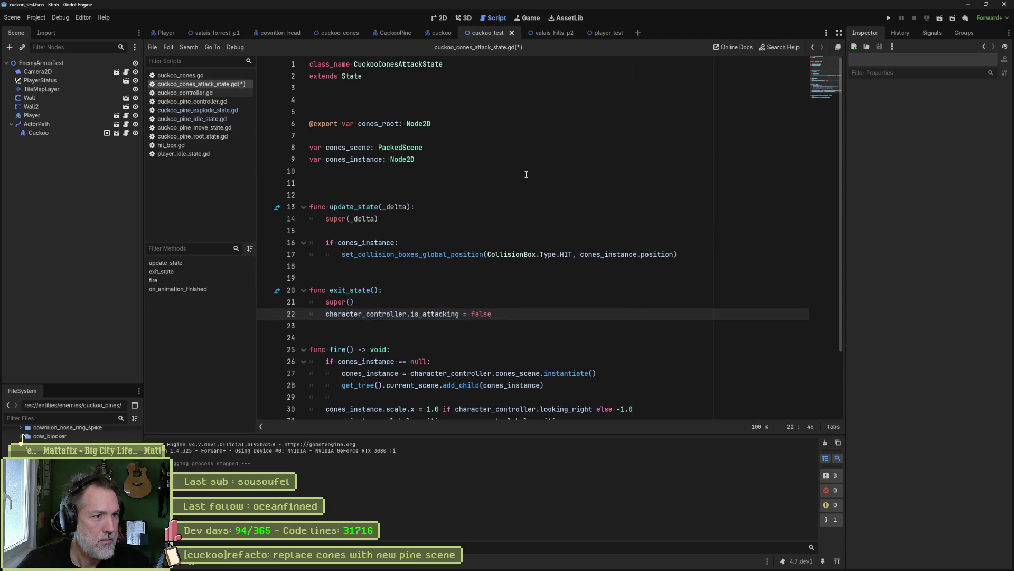
{"action": "double_click", "coordinate": [369, 123]}
{"action": "scroll", "coordinate": [690, 209], "scroll_direction": "down", "scroll_amount": 3}
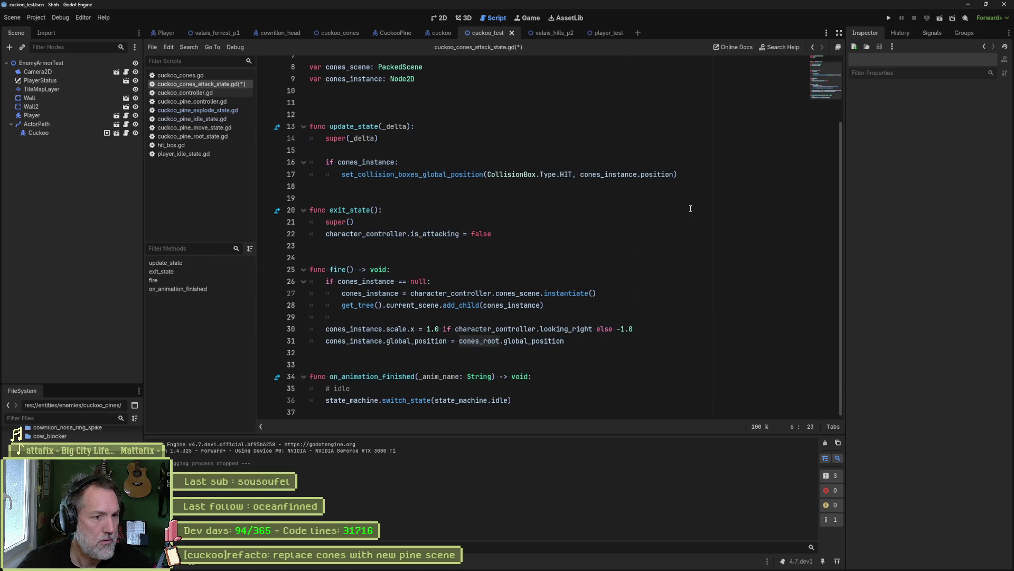
{"action": "scroll", "coordinate": [691, 209], "scroll_direction": "up", "scroll_amount": 3}
{"action": "double_click", "coordinate": [347, 147]}
{"action": "scroll", "coordinate": [693, 215], "scroll_direction": "down", "scroll_amount": 3}
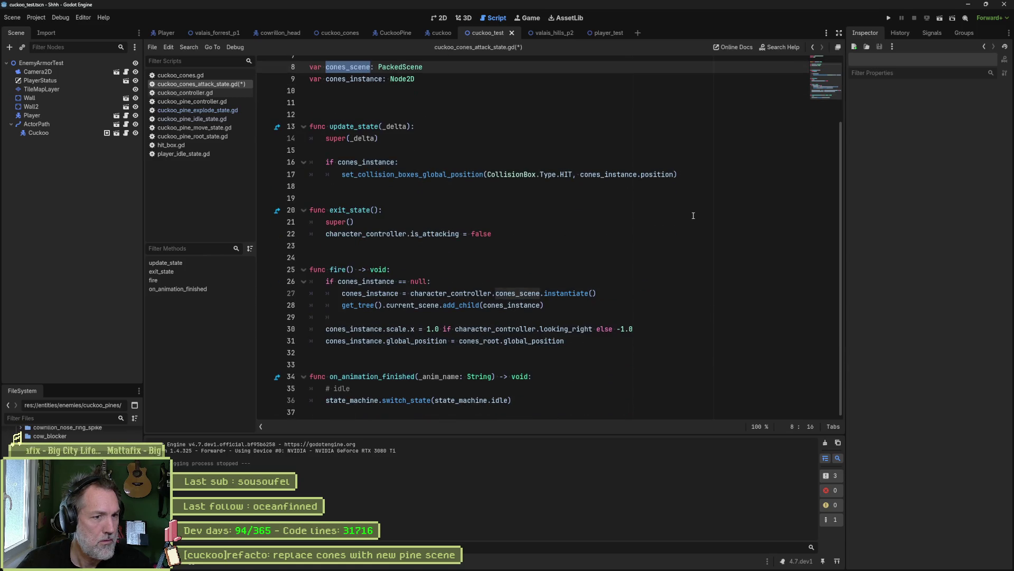
{"action": "double_click", "coordinate": [356, 79]}
{"action": "mouse_move", "coordinate": [587, 174]}
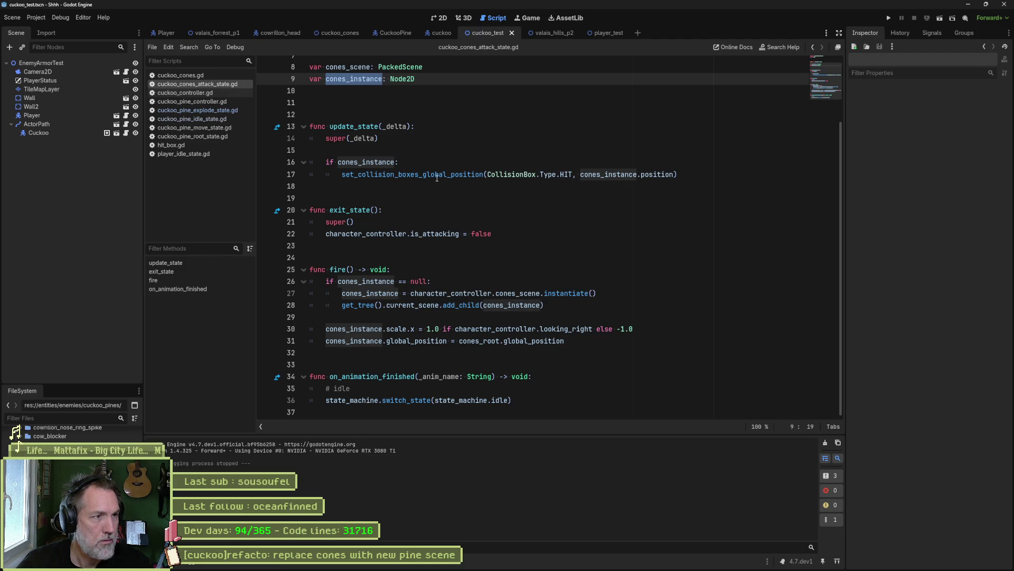
{"action": "key", "text": "alt+Tab"}
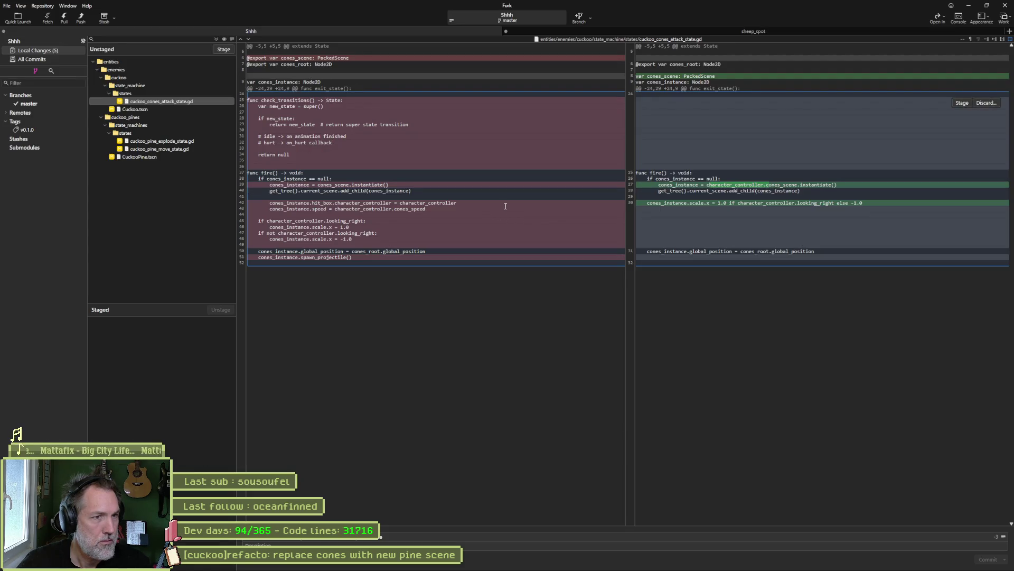
- Review the pine explode and move state diffs, then delete the commented enable_gravity line in cuckoo_pine_move_state.gd
{"action": "left_click", "coordinate": [181, 142]}
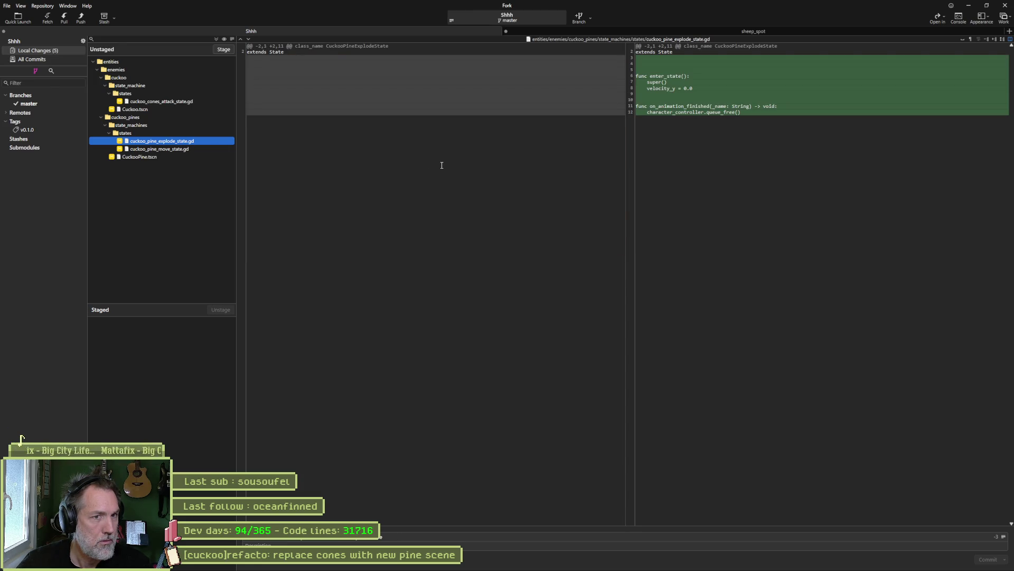
{"action": "left_click", "coordinate": [200, 149]}
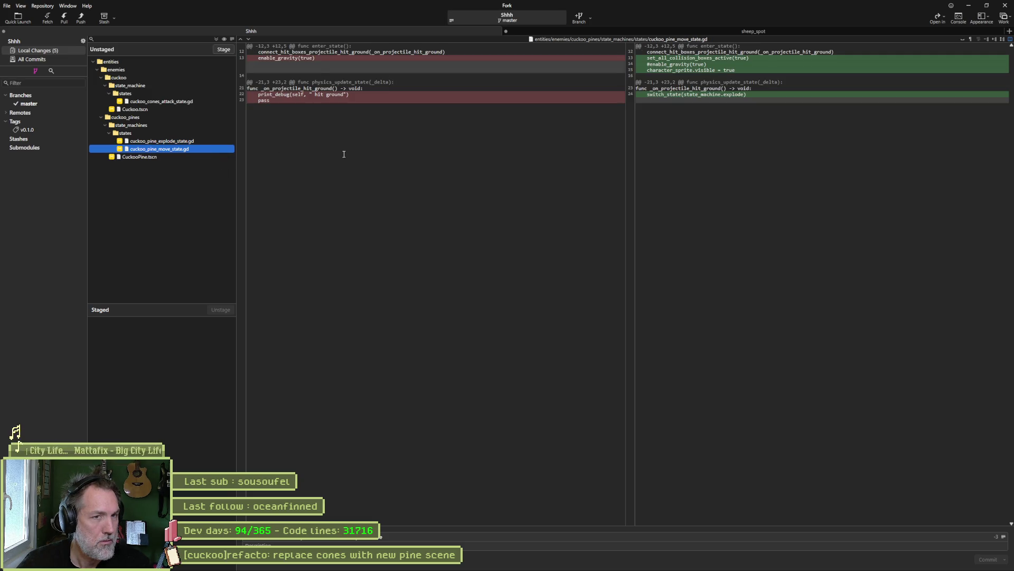
{"action": "mouse_move", "coordinate": [593, 565]}
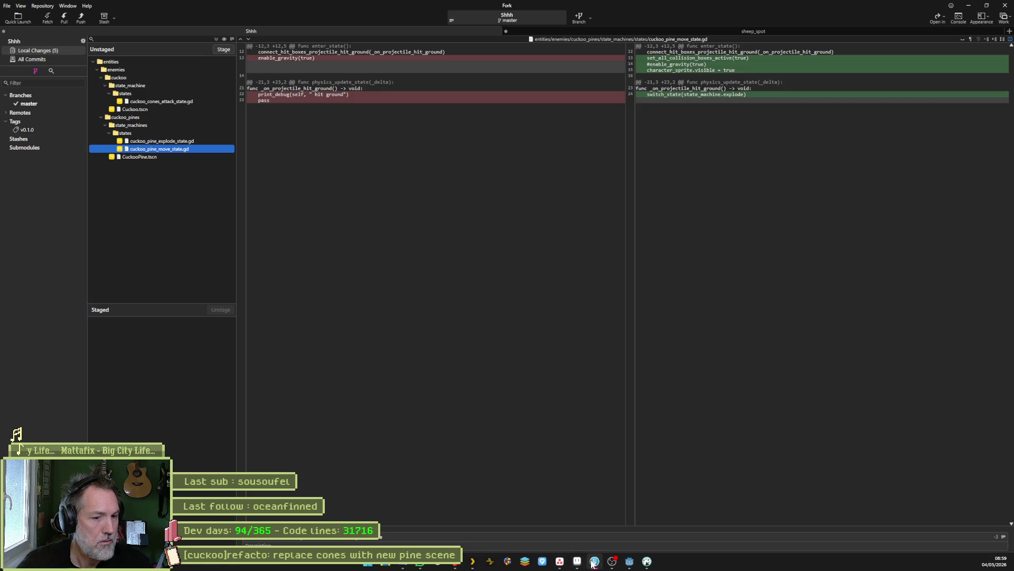
{"action": "left_click", "coordinate": [633, 566]}
{"action": "left_click", "coordinate": [228, 127]}
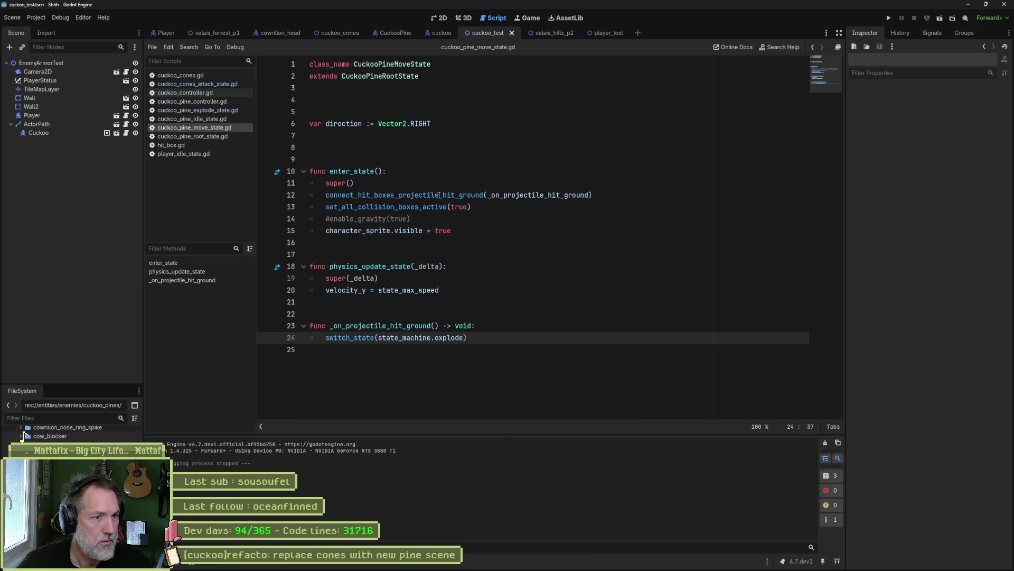
{"action": "left_click", "coordinate": [462, 220]}
{"action": "key", "text": "ctrl+shift+k"}
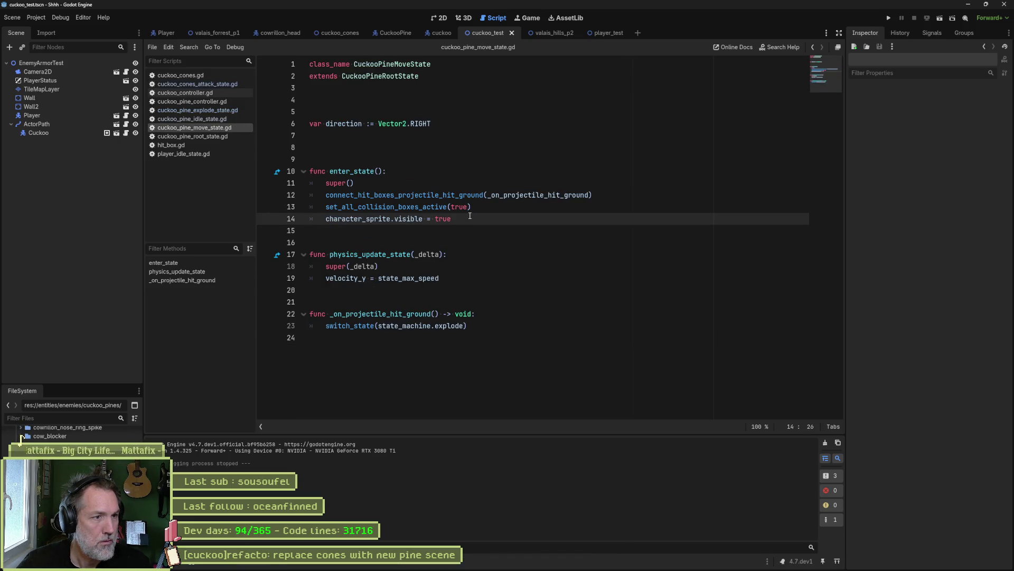
{"action": "key", "text": "ctrl+k"}
{"action": "key", "text": "ctrl+0"}
- Stage and commit all five changed files in Fork, push master to origin, and minimize Fork
{"action": "key", "text": "alt+Tab"}
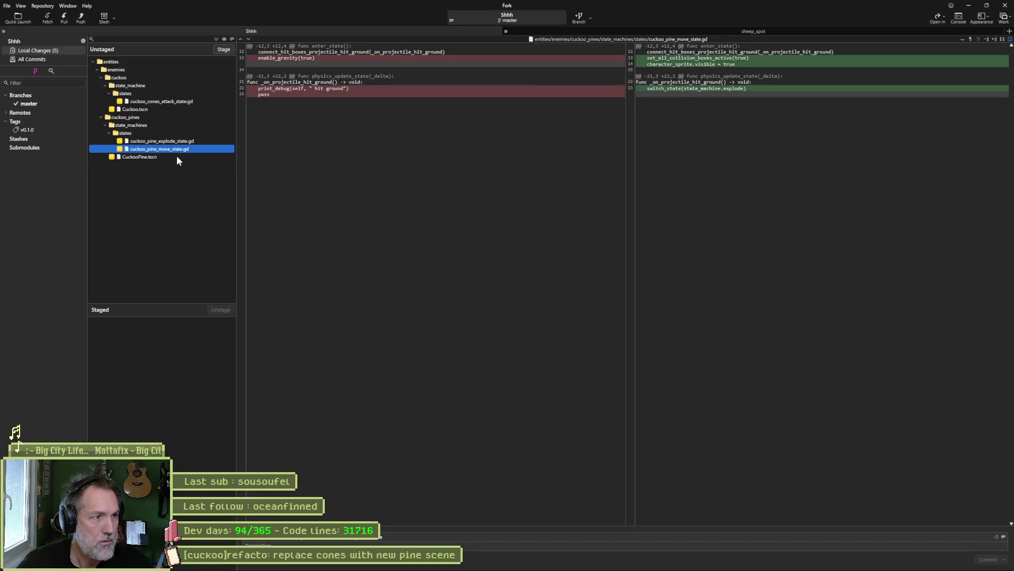
{"action": "left_click", "coordinate": [221, 50]}
{"action": "key", "text": "ctrl+Return"}
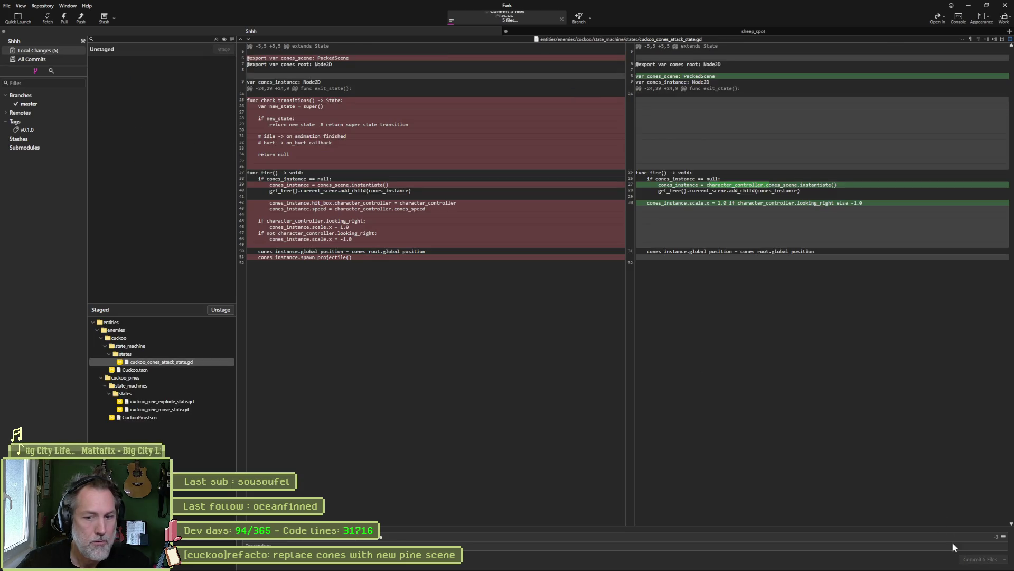
{"action": "left_click", "coordinate": [81, 18]}
{"action": "left_click", "coordinate": [553, 311]}
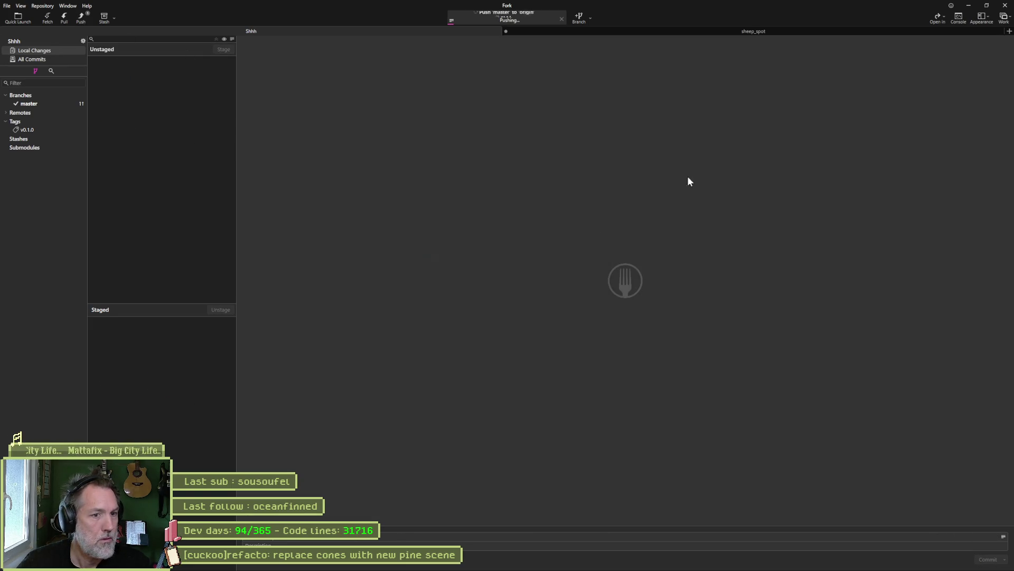
{"action": "left_click", "coordinate": [969, 5]}
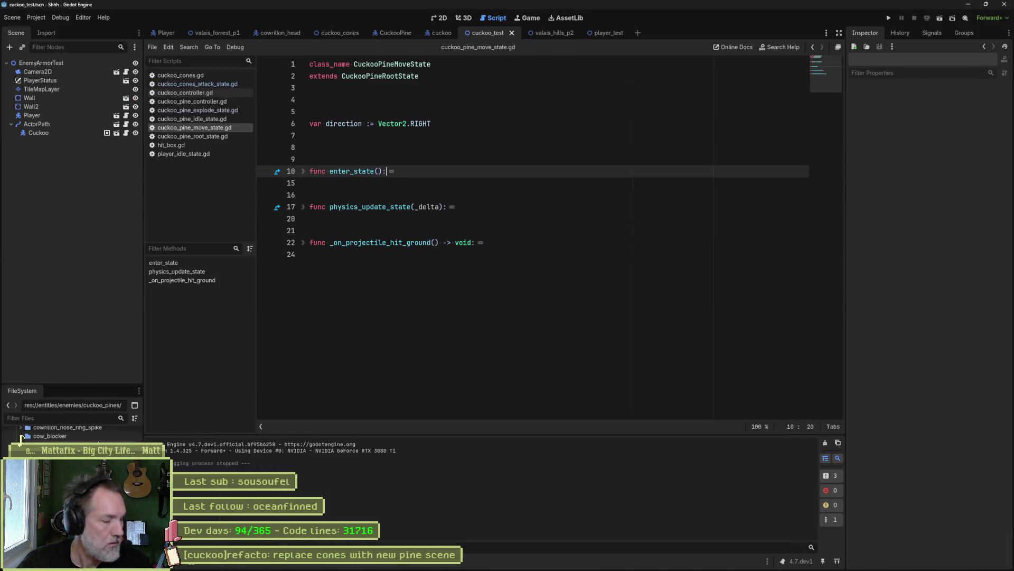
- Delete cuckoo_cones_attack_state.gd from the cuckoo folder and undo to restore the enable_gravity line
{"action": "left_click_drag", "start_coordinate": [106, 385], "coordinate": [105, 351]}
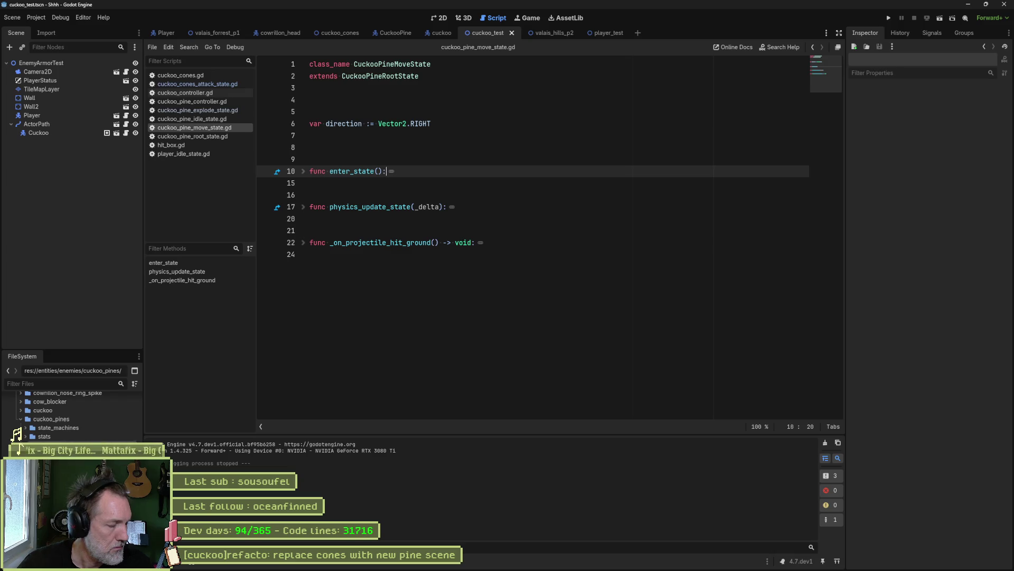
{"action": "scroll", "coordinate": [68, 418], "scroll_direction": "up", "scroll_amount": 1}
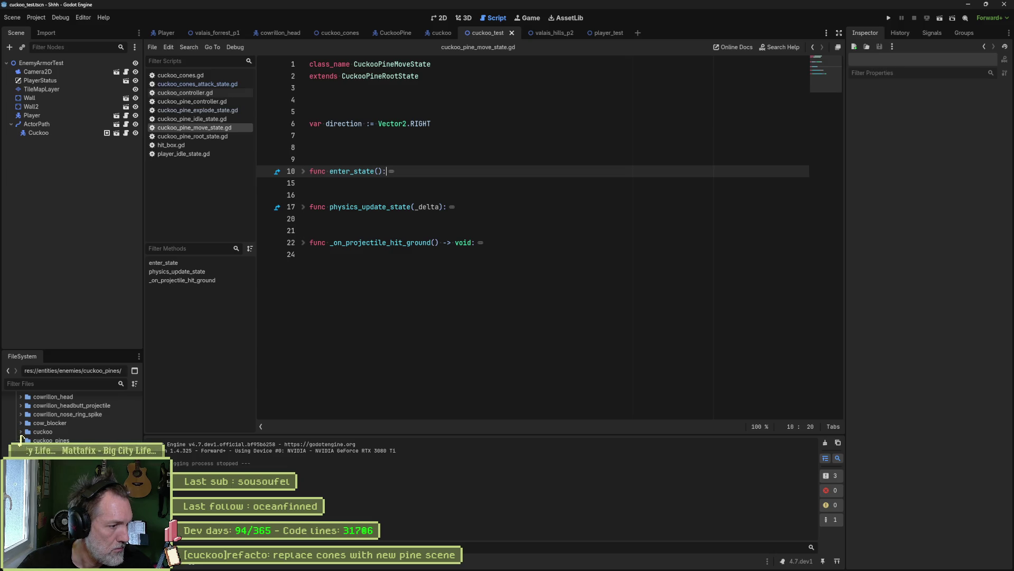
{"action": "left_click", "coordinate": [21, 432]}
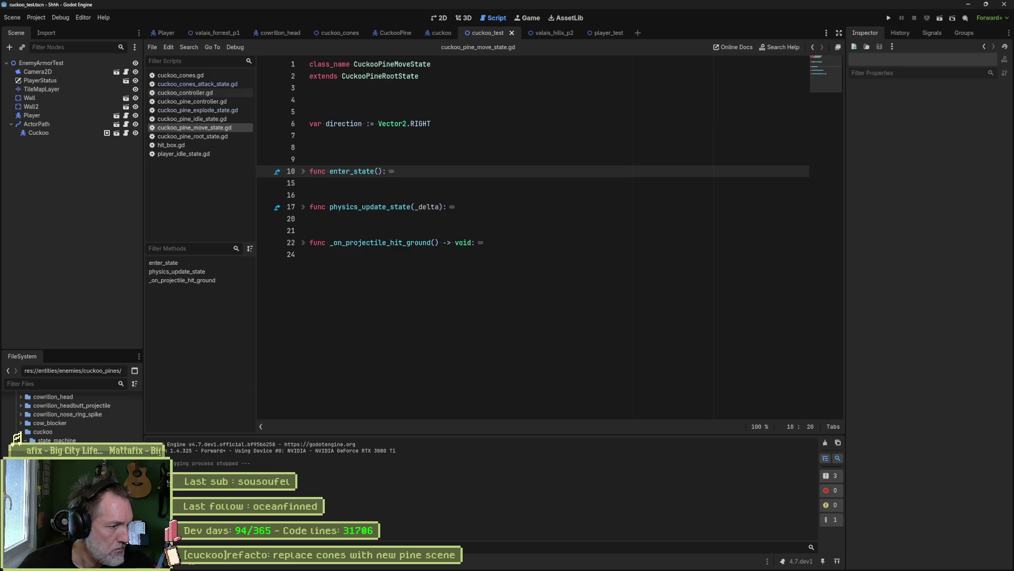
{"action": "key", "text": "Delete"}
{"action": "key", "text": "Return"}
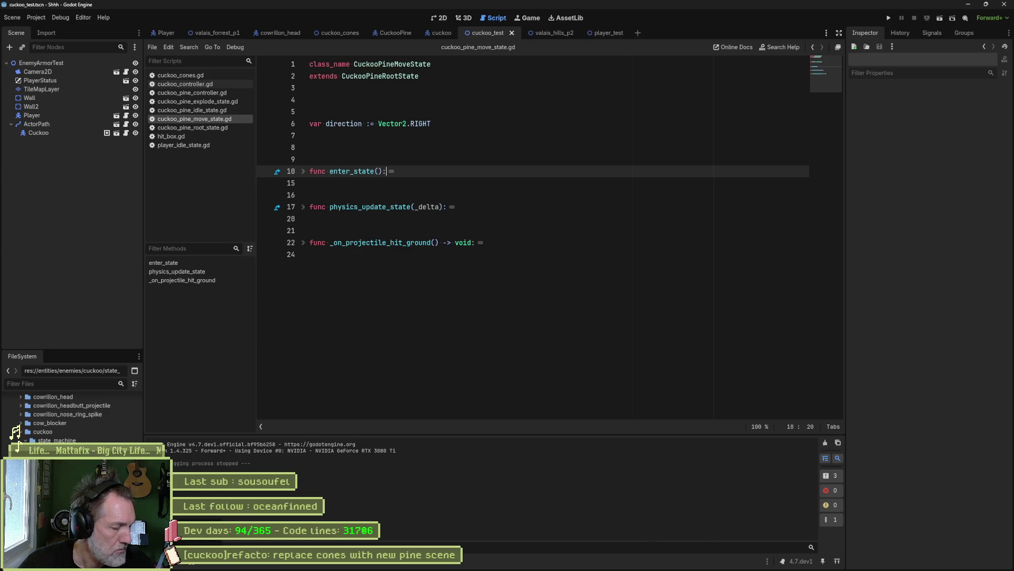
{"action": "key", "text": "ctrl+z"}
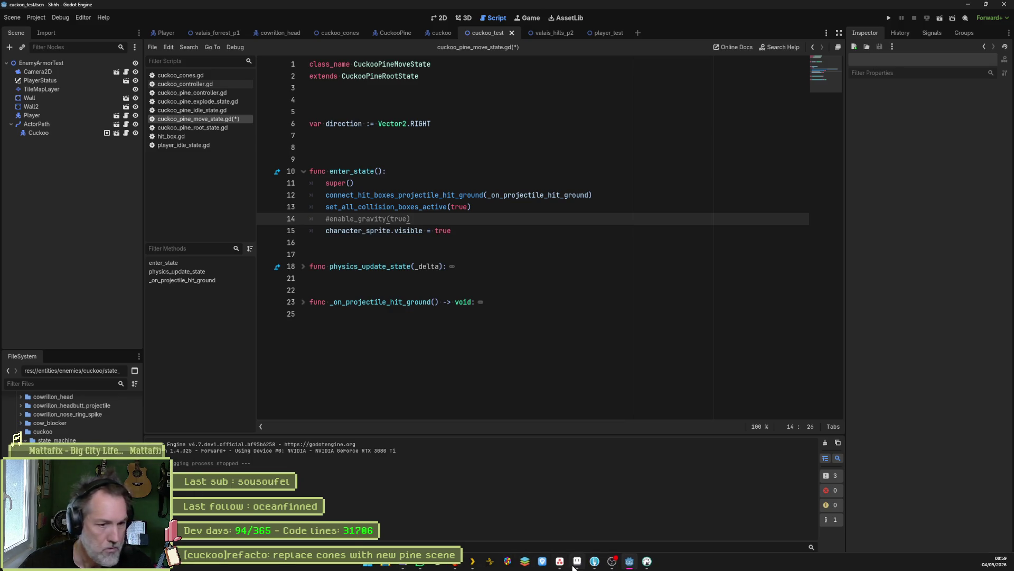
{"action": "left_click", "coordinate": [577, 568]}
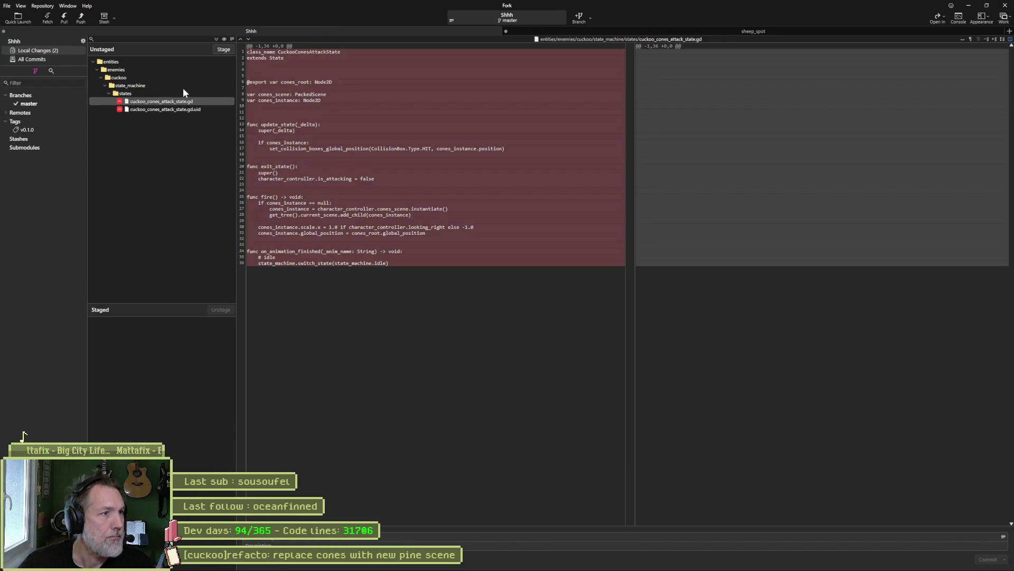
- Discard the pending deletion of both cuckoo_cones_attack_state files in Fork, then return to Godot
{"action": "double_click", "coordinate": [198, 59]}
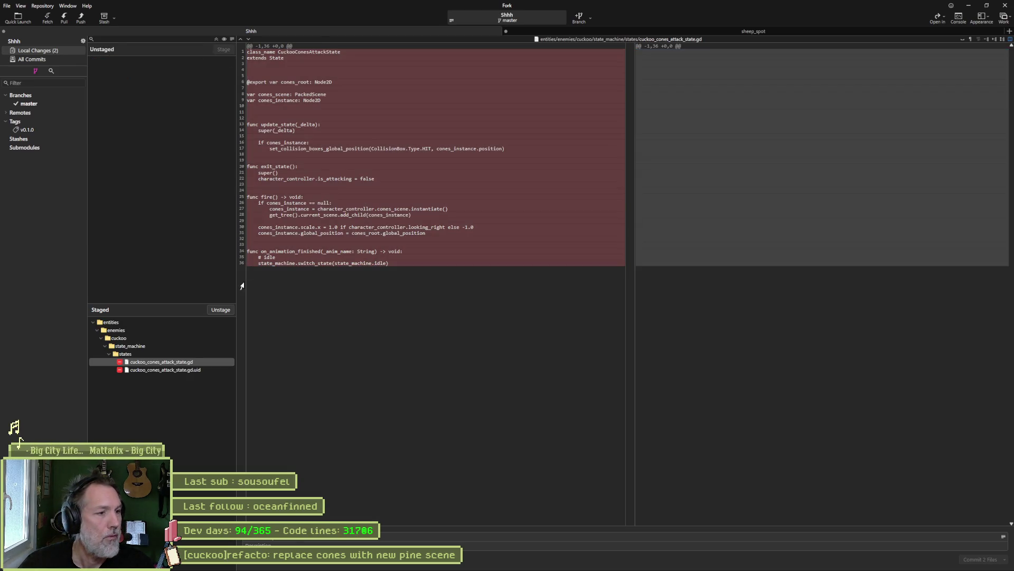
{"action": "left_click", "coordinate": [225, 311]}
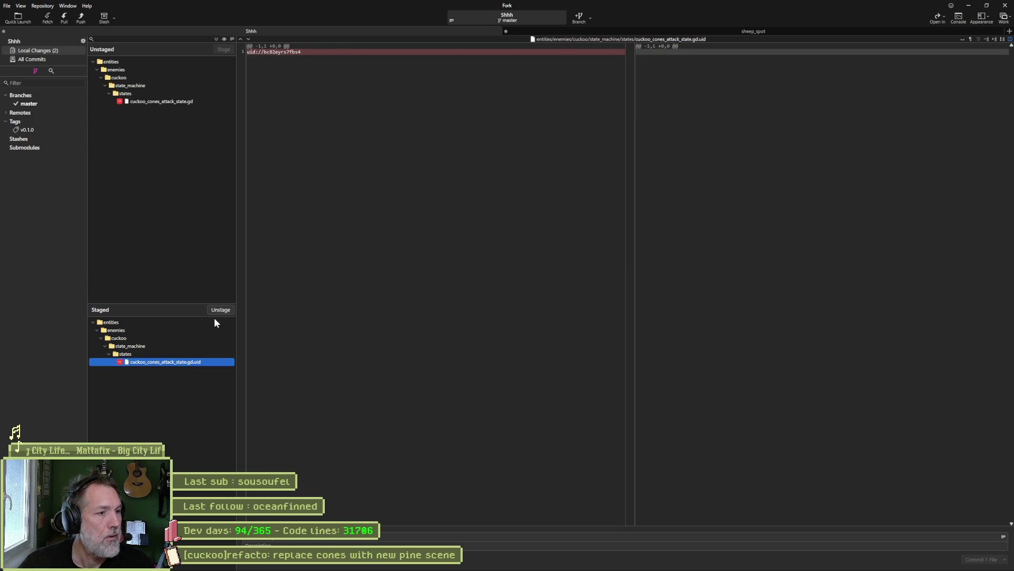
{"action": "left_click", "coordinate": [186, 108], "text": "shift"}
{"action": "key", "text": "Delete"}
{"action": "key", "text": "Return"}
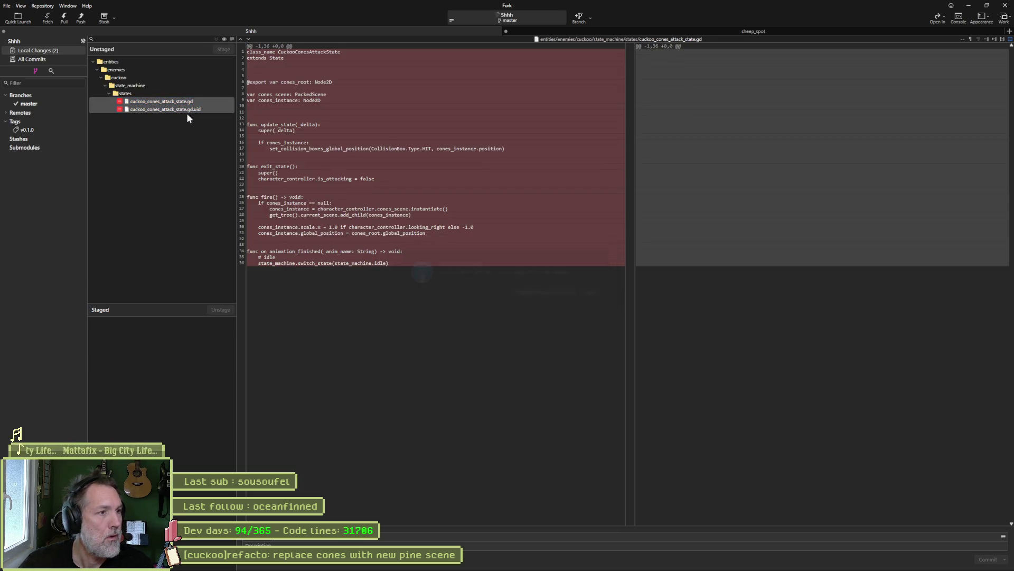
{"action": "left_click", "coordinate": [968, 5]}
{"action": "left_click", "coordinate": [544, 283]}
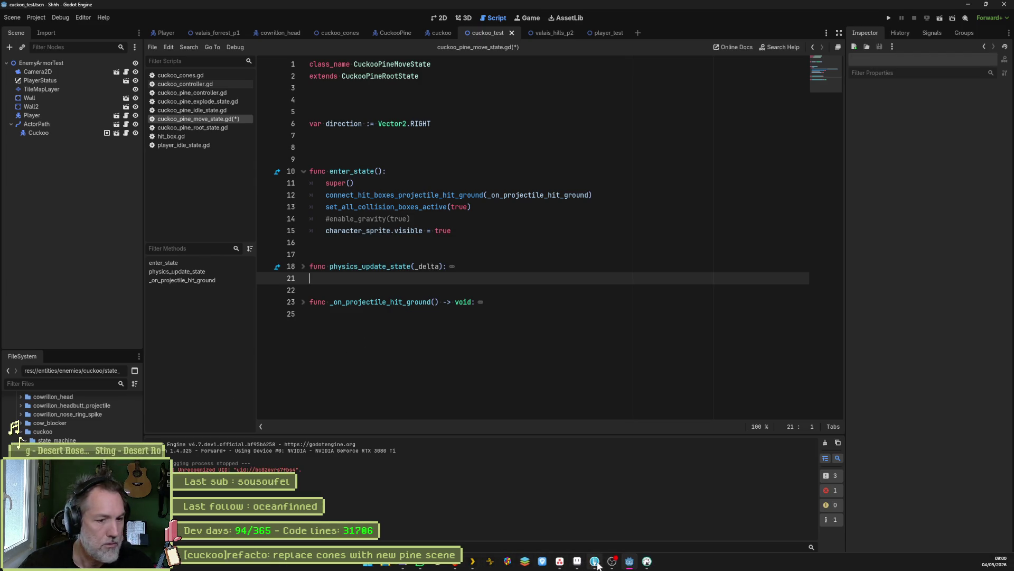
- Delete cuckoo_cones.tscn from the FileSystem dock and switch to the CuckooPine scene
{"action": "left_click", "coordinate": [595, 563]}
{"action": "left_click", "coordinate": [969, 6]}
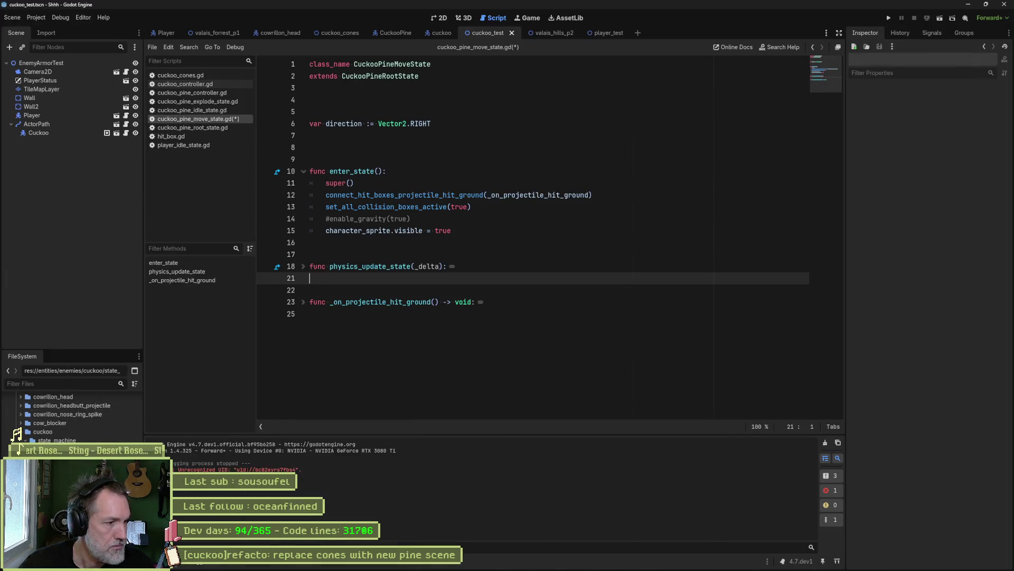
{"action": "scroll", "coordinate": [85, 396], "scroll_direction": "down", "scroll_amount": 3}
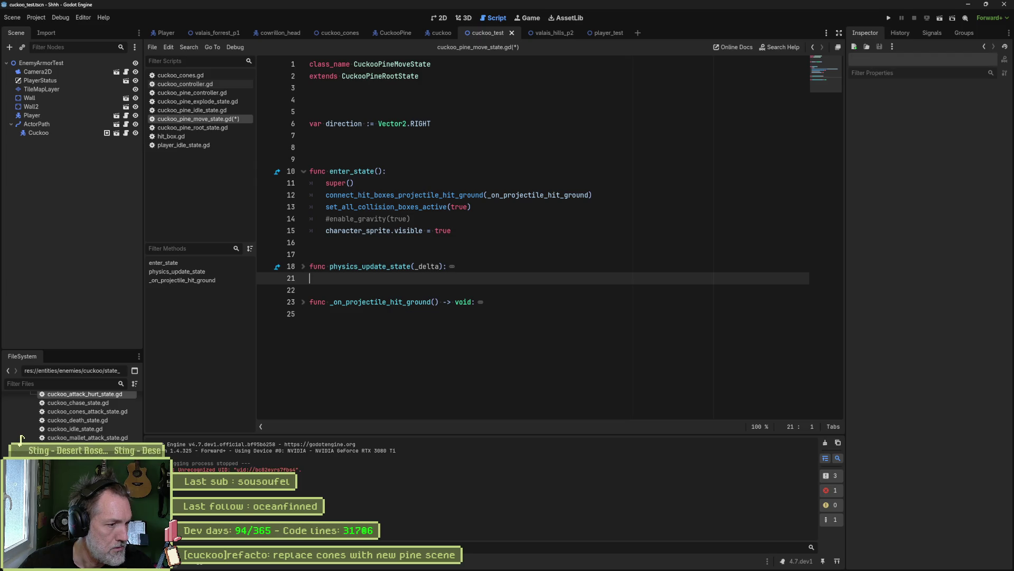
{"action": "key", "text": "Delete"}
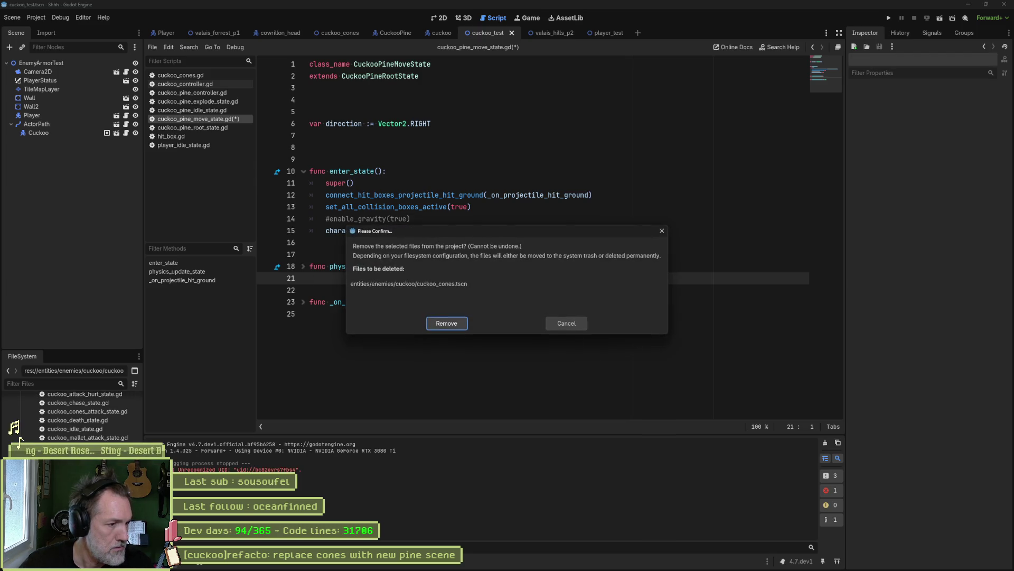
{"action": "key", "text": "Return"}
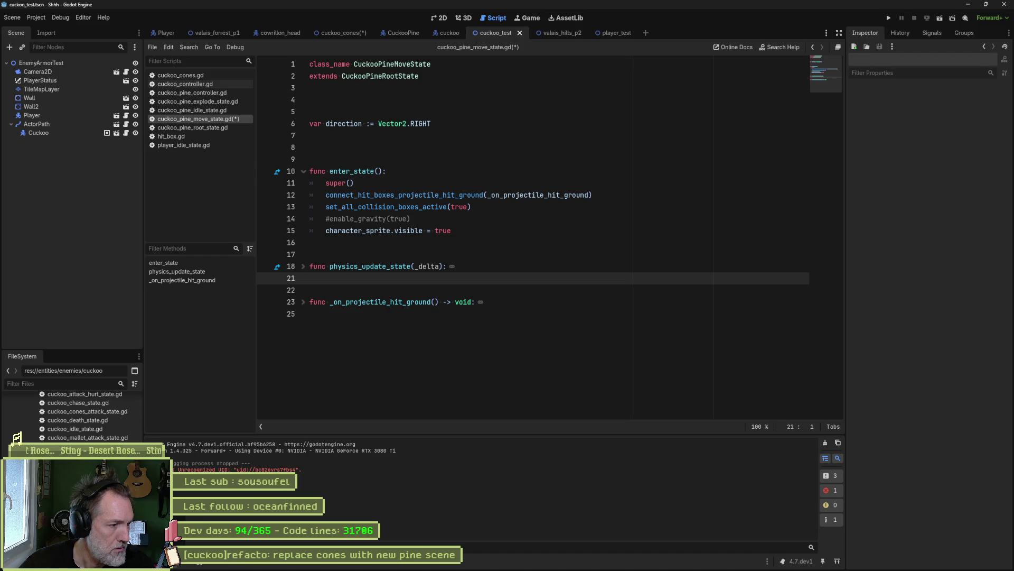
{"action": "scroll", "coordinate": [71, 415], "scroll_direction": "down", "scroll_amount": 3}
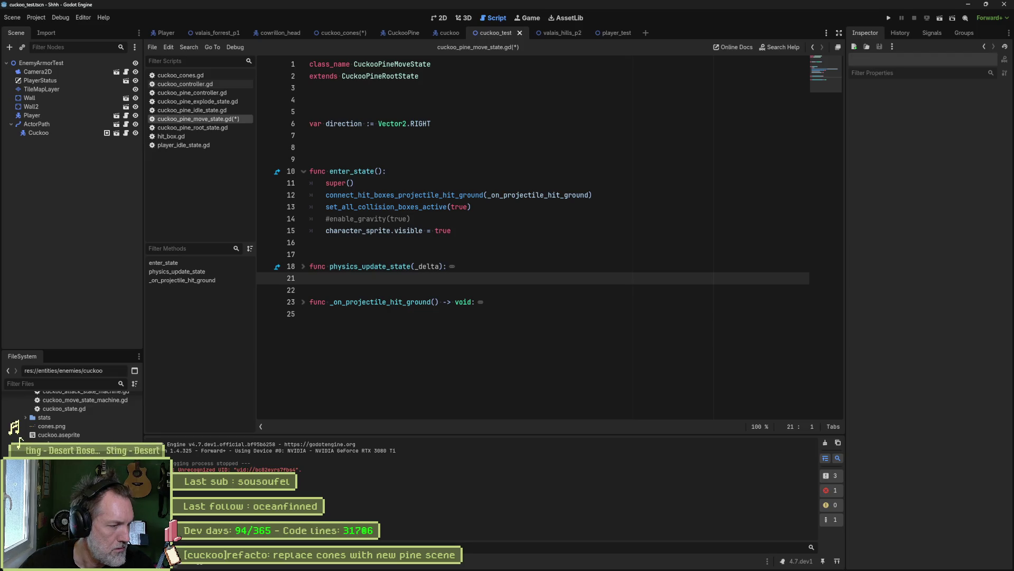
{"action": "key", "text": "ctrl+shift+Tab"}
{"action": "key", "text": "ctrl+shift+Tab"}
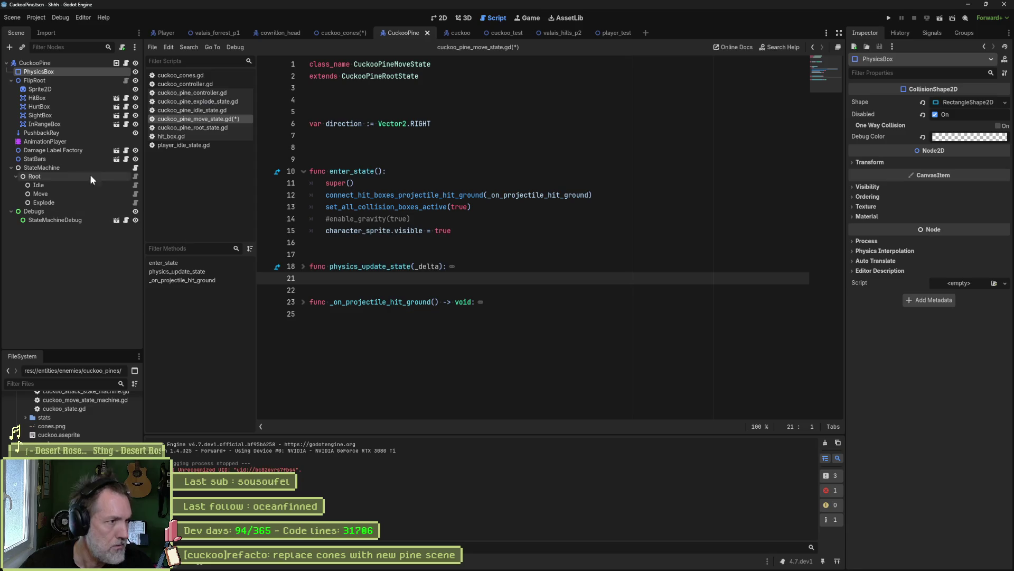
- Clear the Sprite2D's Aseprite output file name and reimport its animation
{"action": "left_click", "coordinate": [47, 88]}
{"action": "scroll", "coordinate": [945, 454], "scroll_direction": "down", "scroll_amount": 10}
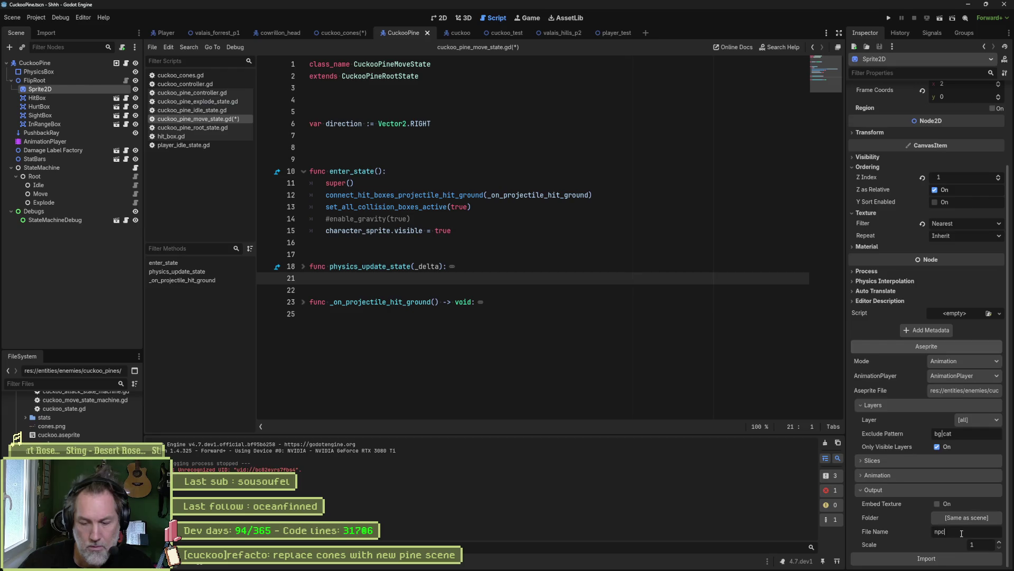
{"action": "key", "text": "BackSpace"}
{"action": "key", "text": "BackSpace"}
{"action": "key", "text": "BackSpace"}
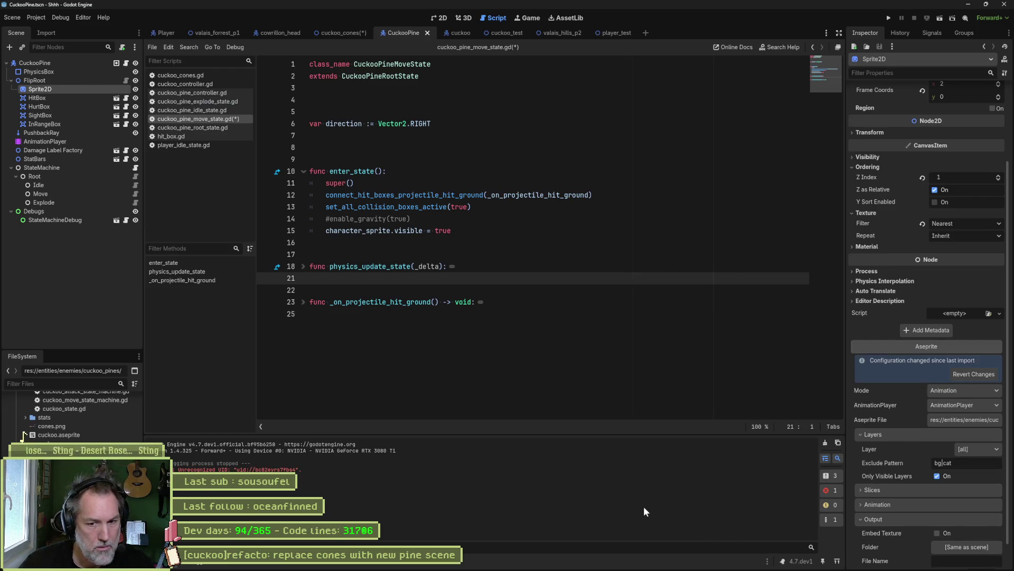
{"action": "scroll", "coordinate": [945, 555], "scroll_direction": "down", "scroll_amount": 1}
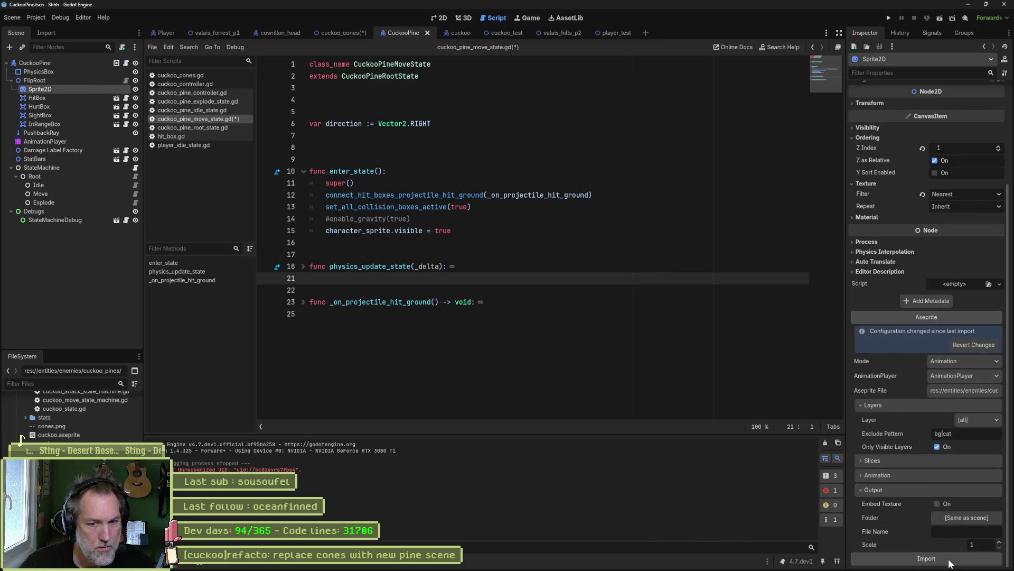
{"action": "left_click", "coordinate": [951, 562]}
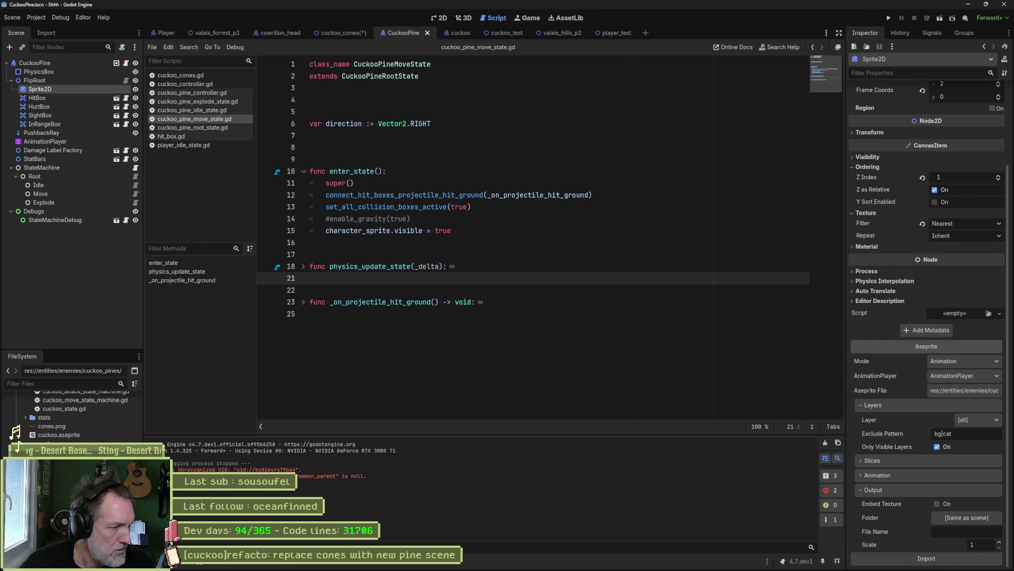
{"action": "key", "text": "Return"}
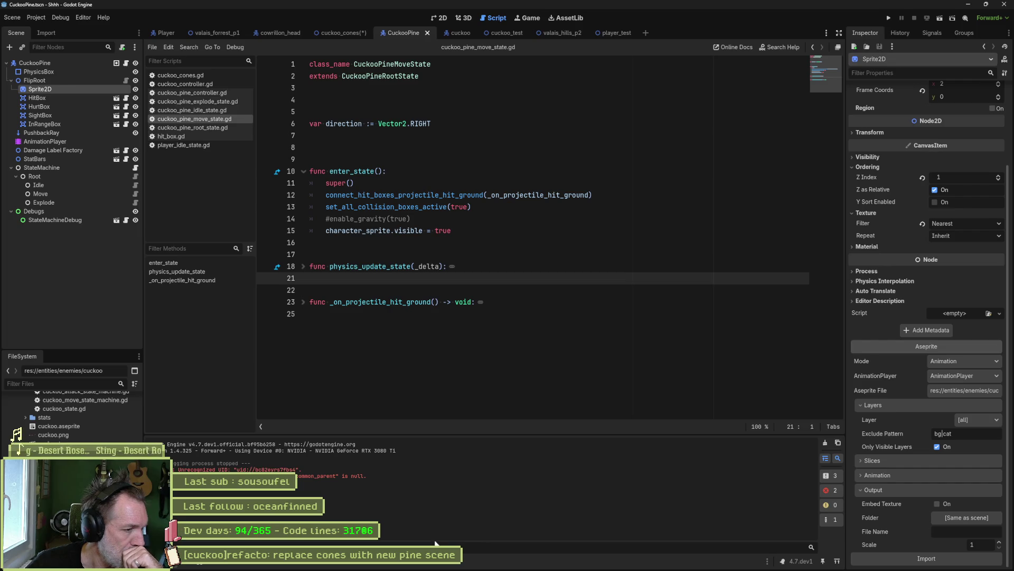
- Close the cuckoo_cones sprite in Aseprite and exit Aseprite back to Godot
{"action": "left_click", "coordinate": [568, 562]}
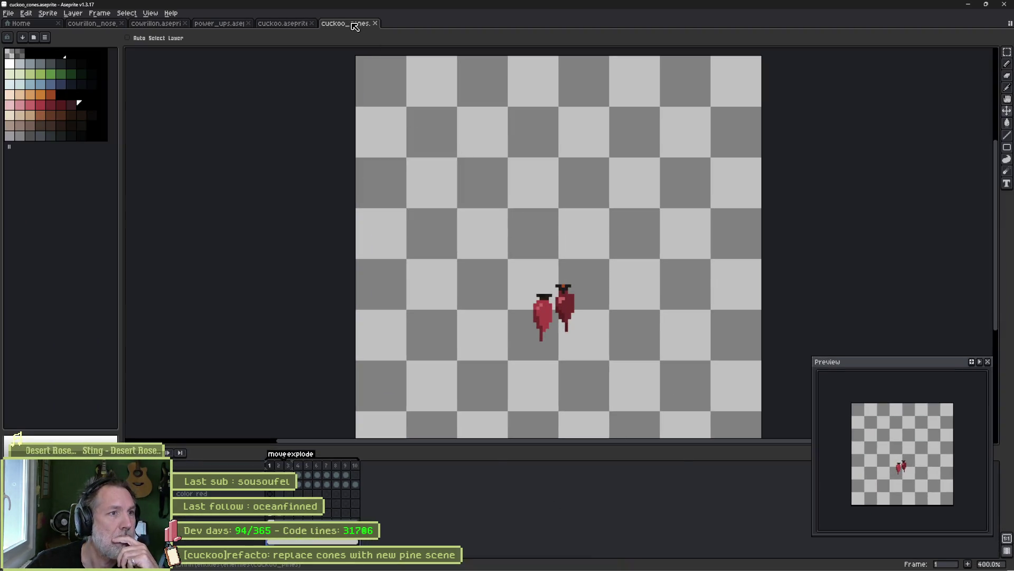
{"action": "left_click", "coordinate": [375, 24]}
{"action": "left_click", "coordinate": [1002, 6]}
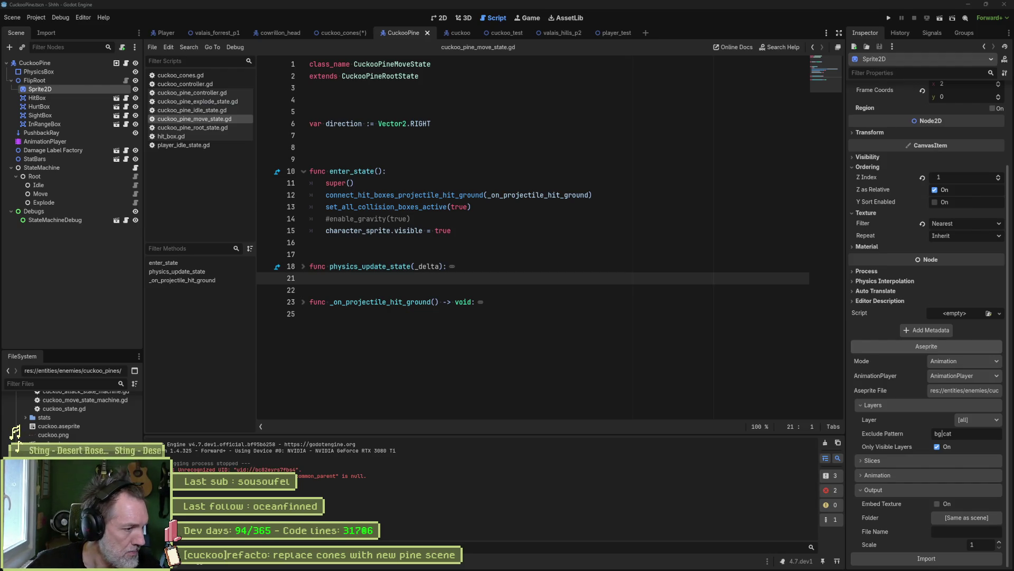
- Set cuckoo_pine.aseprite as the Sprite2D's Aseprite file, then return to cuckoo_pine_move_state.gd
{"action": "left_click", "coordinate": [21, 439]}
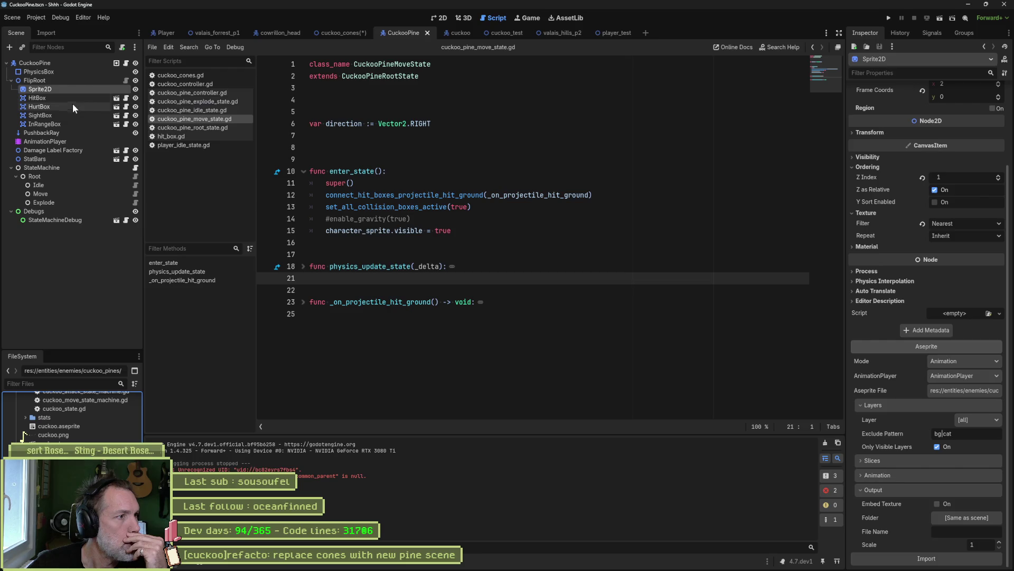
{"action": "left_click", "coordinate": [37, 98]}
{"action": "left_click", "coordinate": [39, 89]}
{"action": "left_click", "coordinate": [945, 420]}
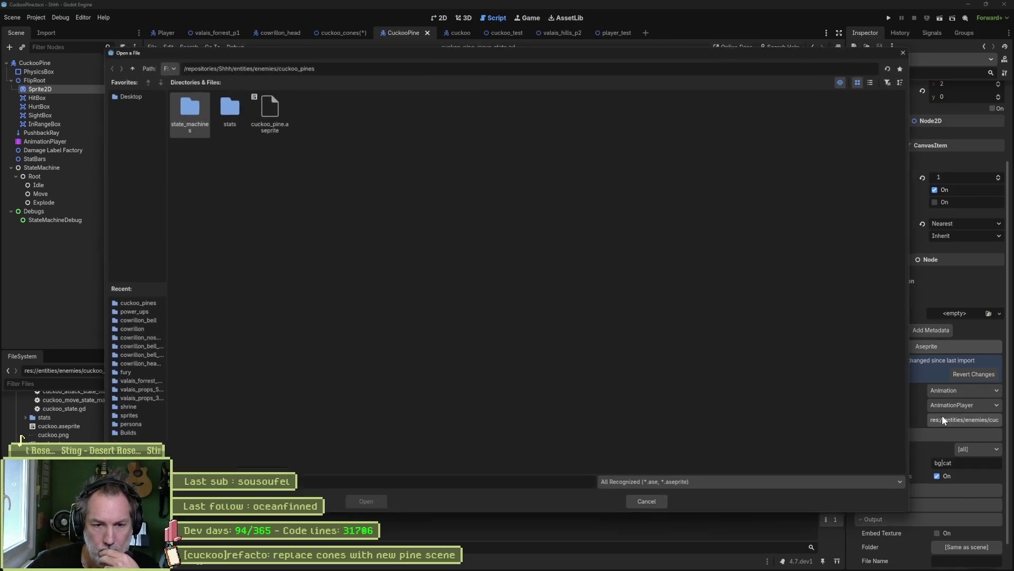
{"action": "double_click", "coordinate": [267, 106]}
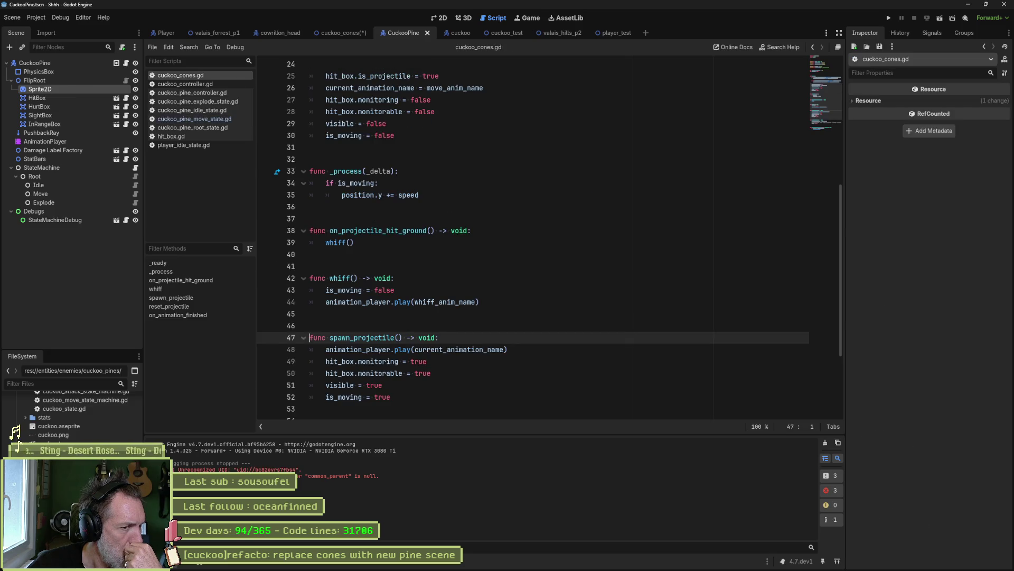
{"action": "key", "text": "ctrl+Tab"}
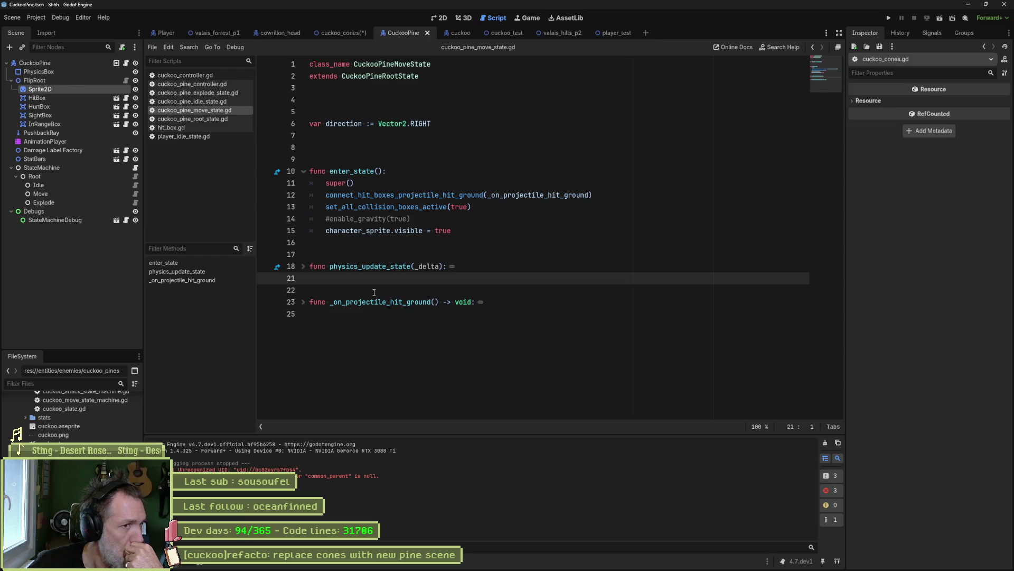
- Test-run the cuckoo_test scene to try the pine, then stop the game
{"action": "left_click", "coordinate": [506, 32]}
{"action": "key", "text": "F6"}
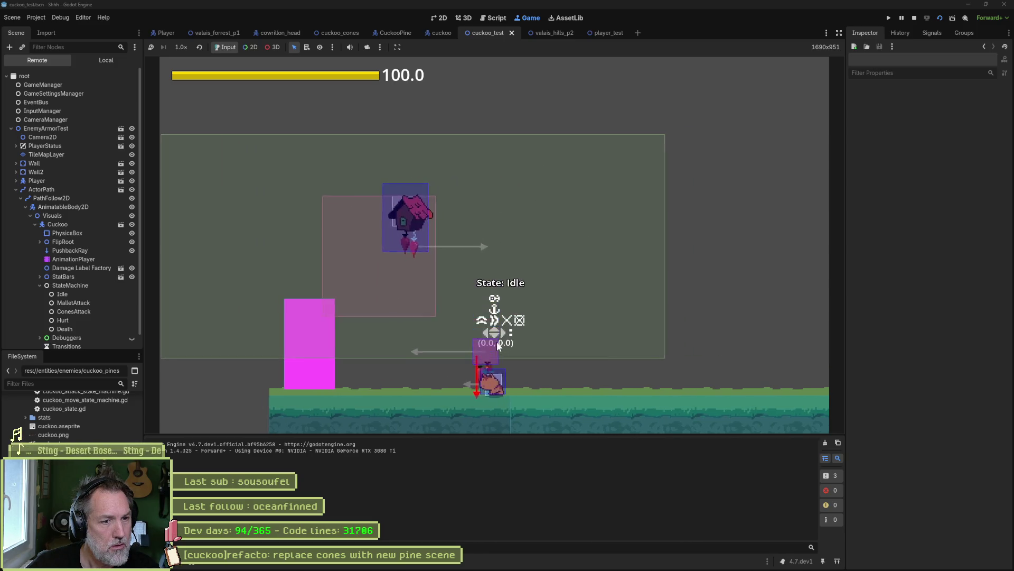
{"action": "key", "text": "F8"}
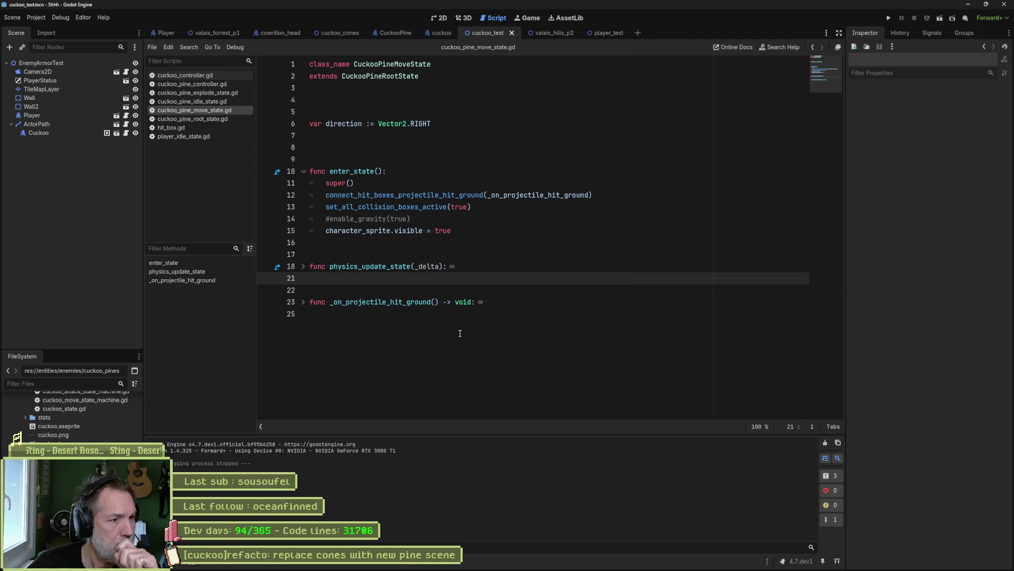
- Delete the commented '#enable_gravity(true)' line, save the script, and open cuckoo_cones_attack_state.gd
{"action": "left_click", "coordinate": [454, 222]}
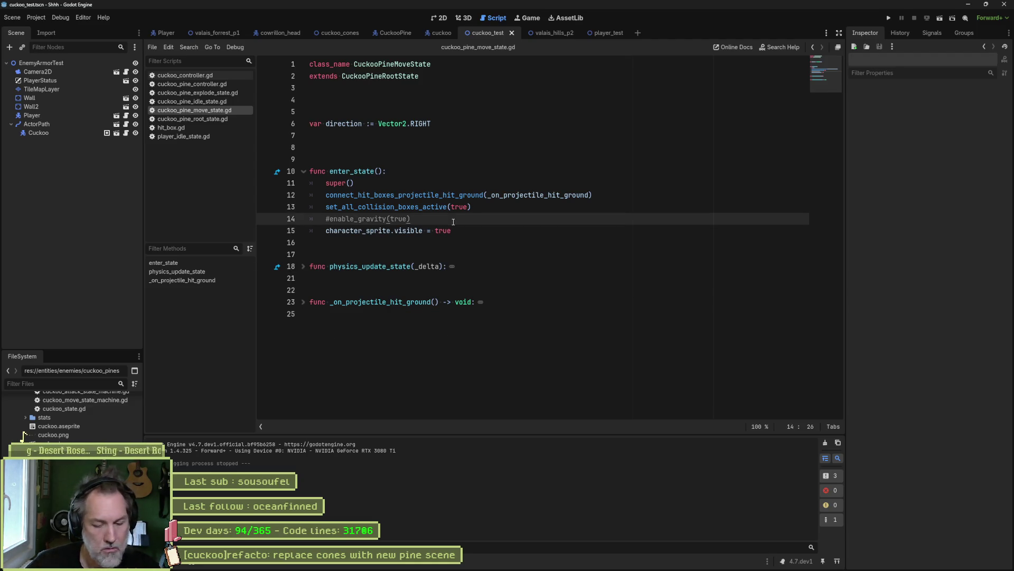
{"action": "key", "text": "ctrl+shift+k"}
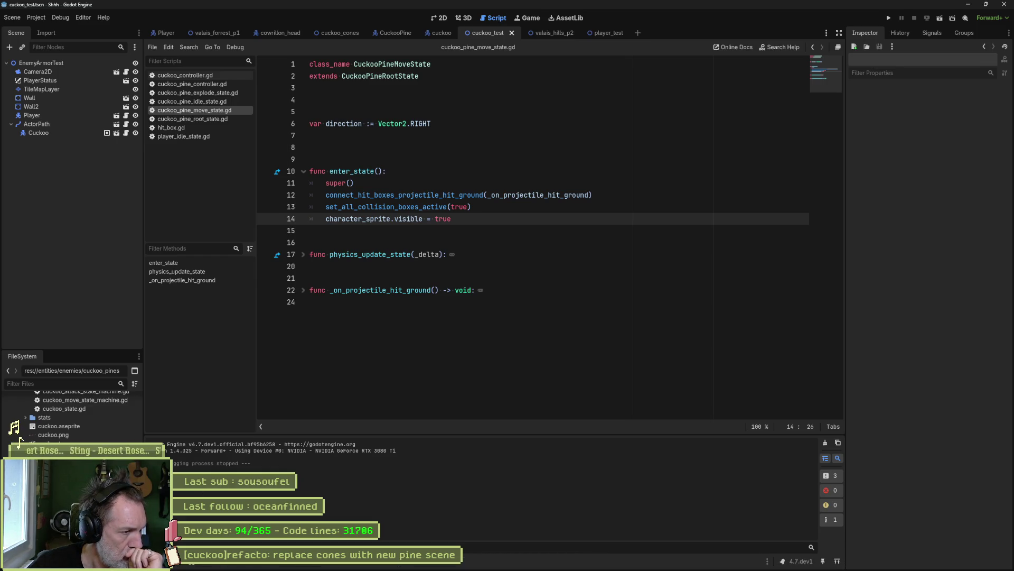
{"action": "scroll", "coordinate": [79, 412], "scroll_direction": "up", "scroll_amount": 2}
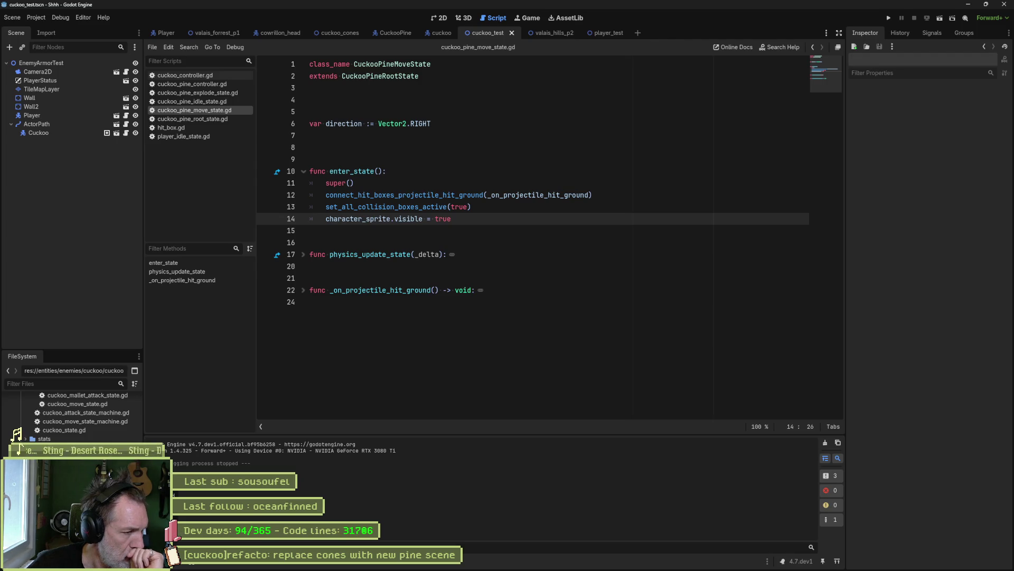
{"action": "key", "text": "Return"}
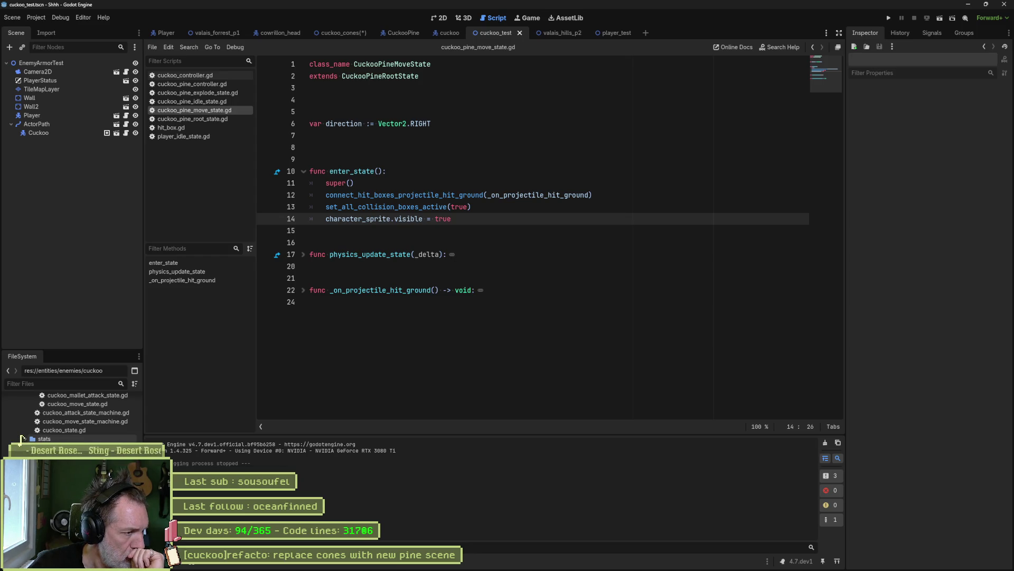
{"action": "scroll", "coordinate": [21, 437], "scroll_direction": "up", "scroll_amount": 2}
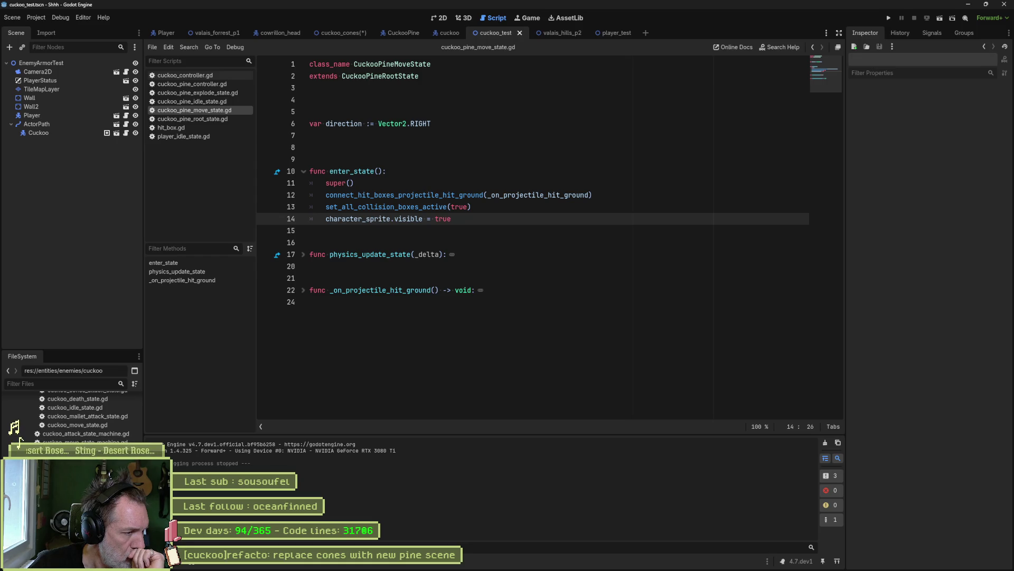
{"action": "scroll", "coordinate": [23, 438], "scroll_direction": "up", "scroll_amount": 2}
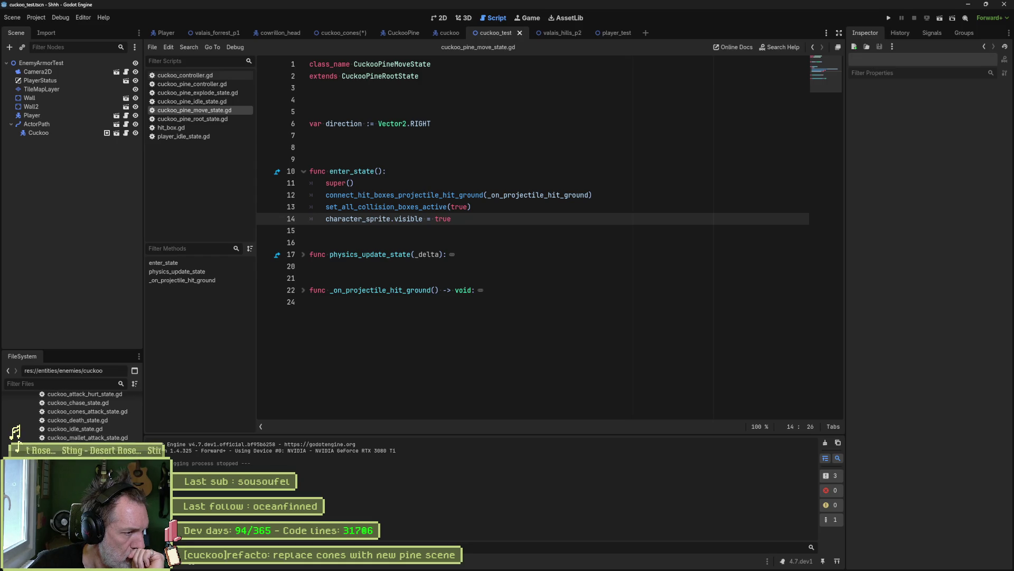
{"action": "scroll", "coordinate": [21, 438], "scroll_direction": "up", "scroll_amount": 2}
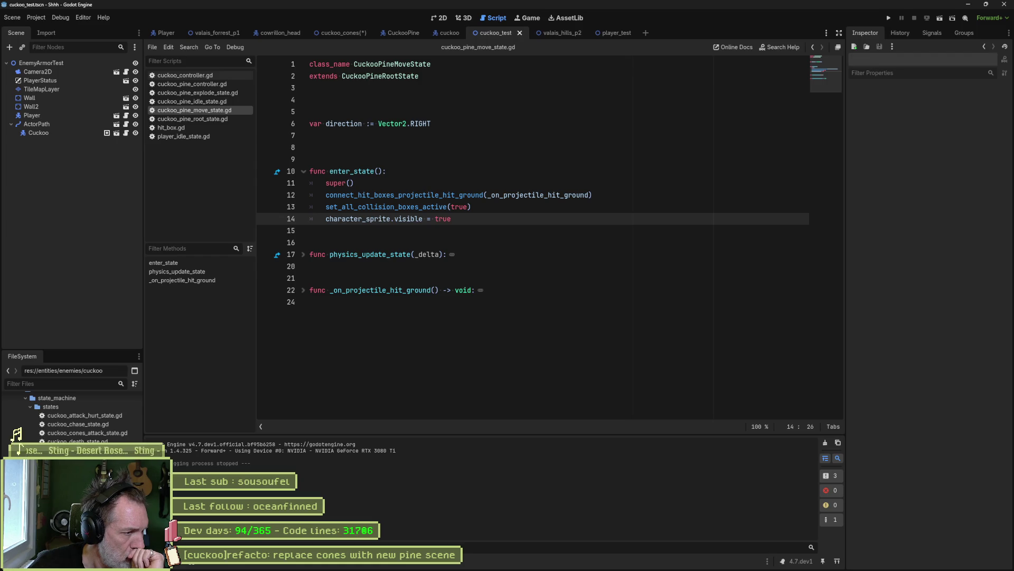
{"action": "double_click", "coordinate": [85, 436]}
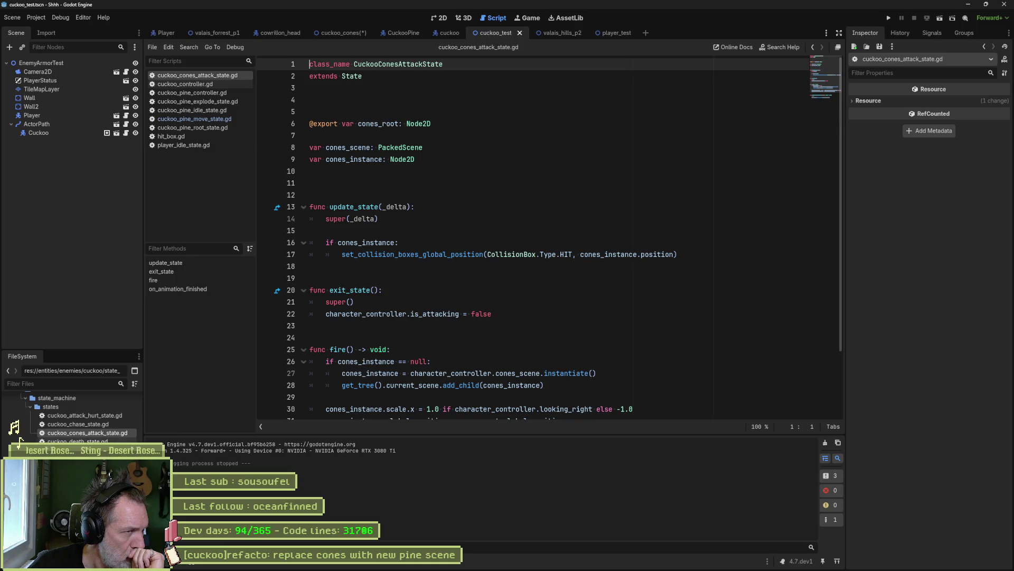
- Read through the ConesAttack state script in the cuckoo scene, then open cuckoo_controller.gd
{"action": "left_click", "coordinate": [449, 33]}
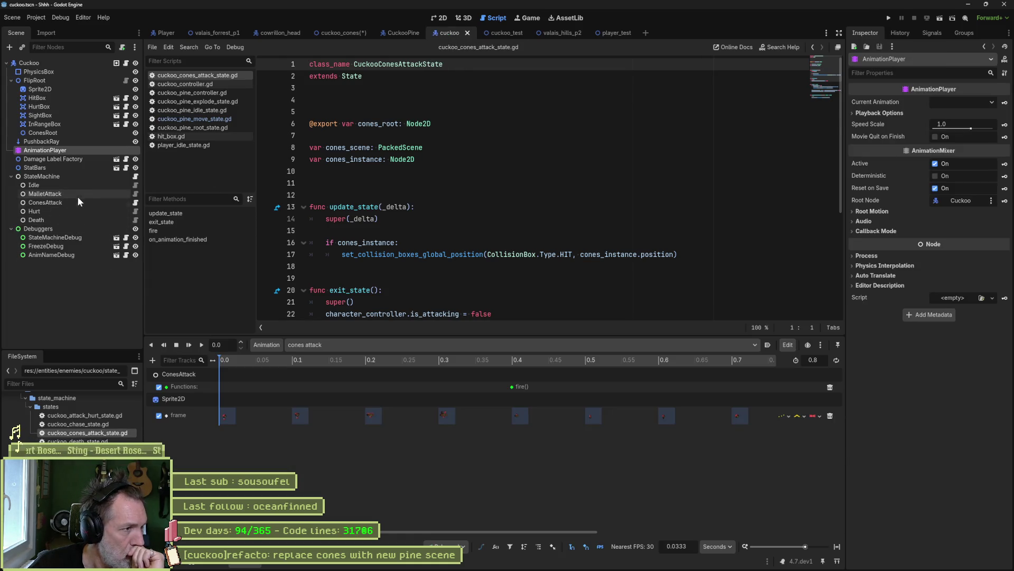
{"action": "left_click", "coordinate": [135, 206]}
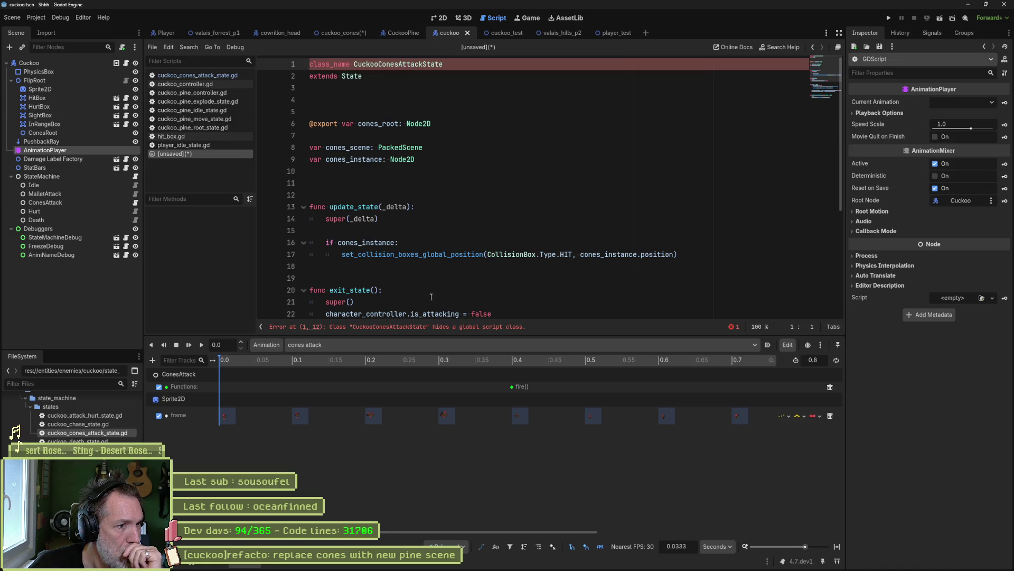
{"action": "scroll", "coordinate": [431, 299], "scroll_direction": "down", "scroll_amount": 4}
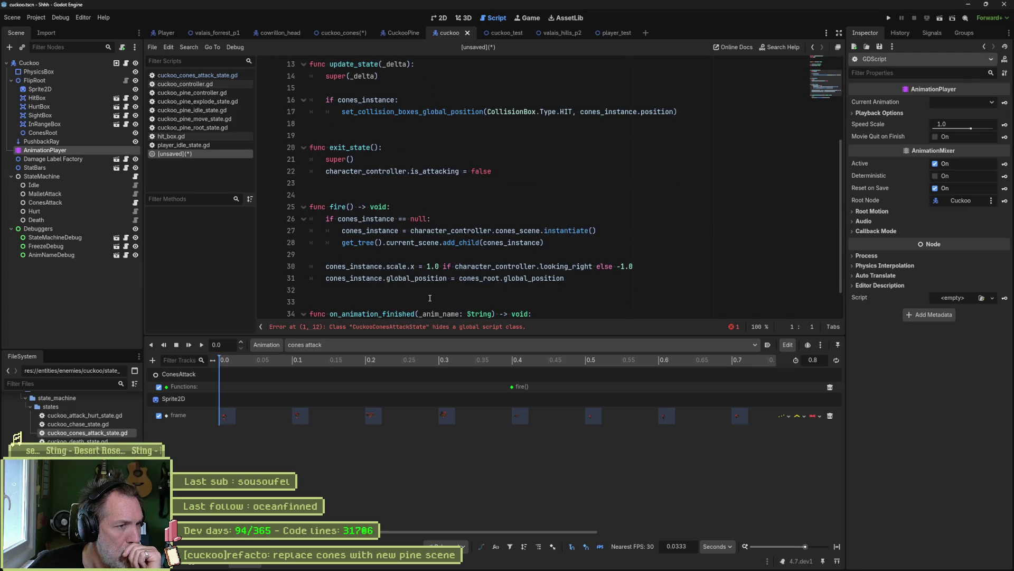
{"action": "scroll", "coordinate": [429, 298], "scroll_direction": "down", "scroll_amount": 1}
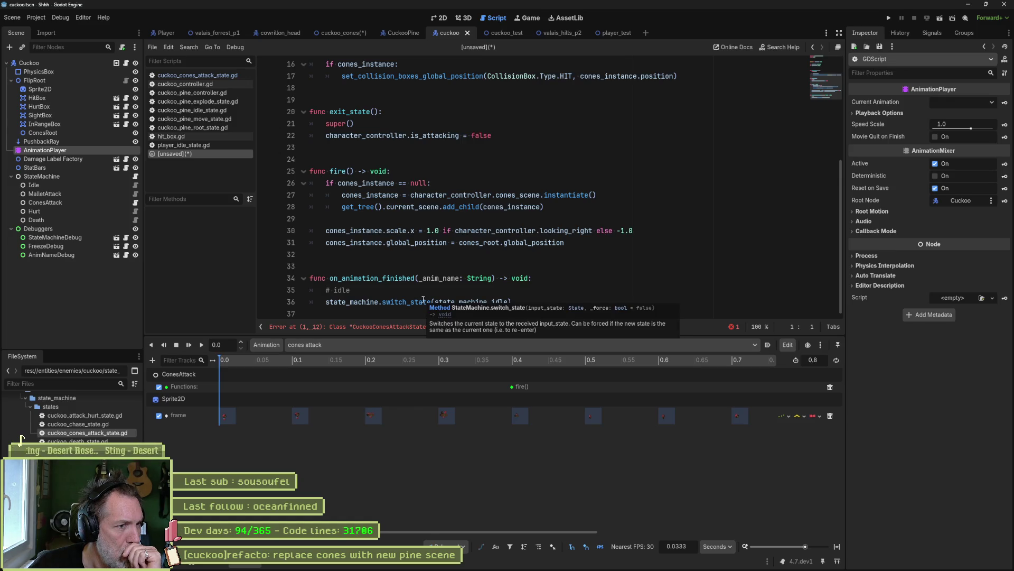
{"action": "scroll", "coordinate": [422, 299], "scroll_direction": "up", "scroll_amount": 5}
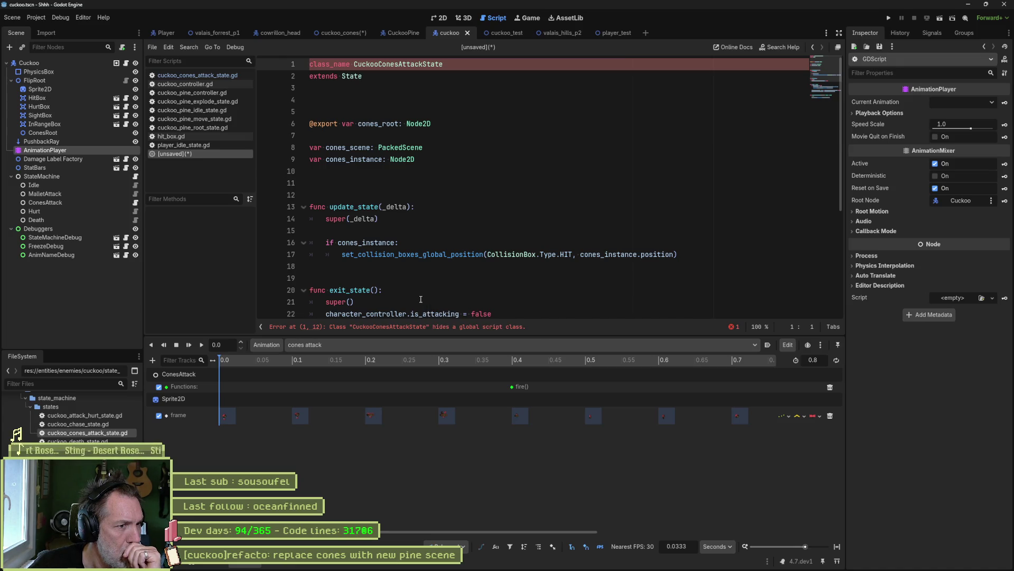
{"action": "scroll", "coordinate": [421, 300], "scroll_direction": "down", "scroll_amount": 4}
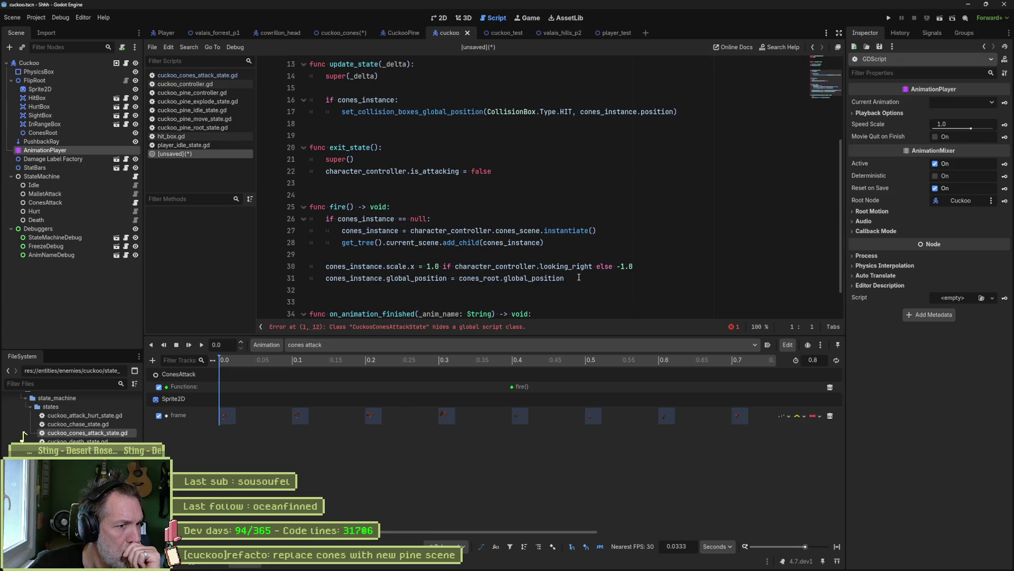
{"action": "scroll", "coordinate": [579, 278], "scroll_direction": "down", "scroll_amount": 1}
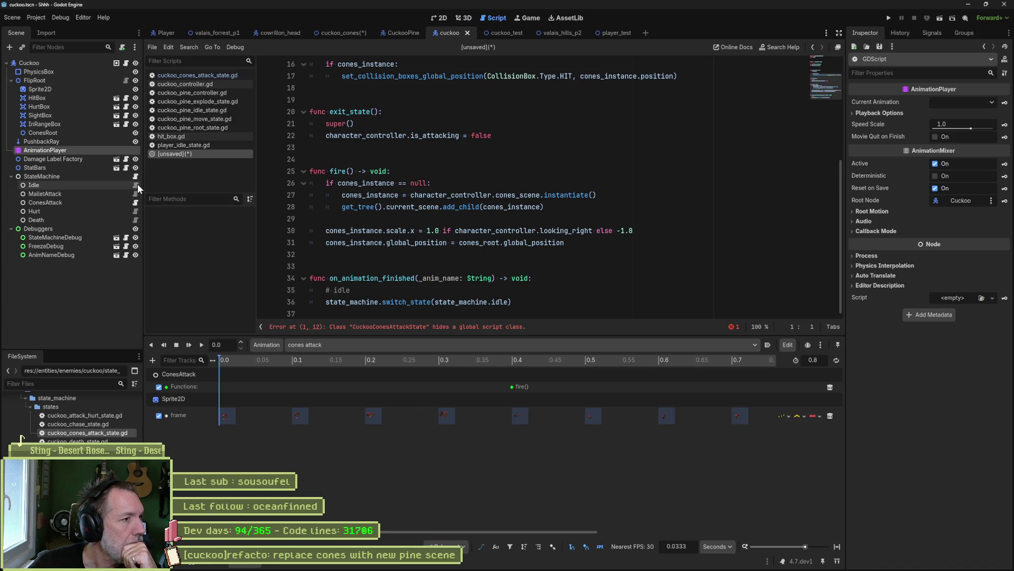
{"action": "left_click", "coordinate": [126, 62]}
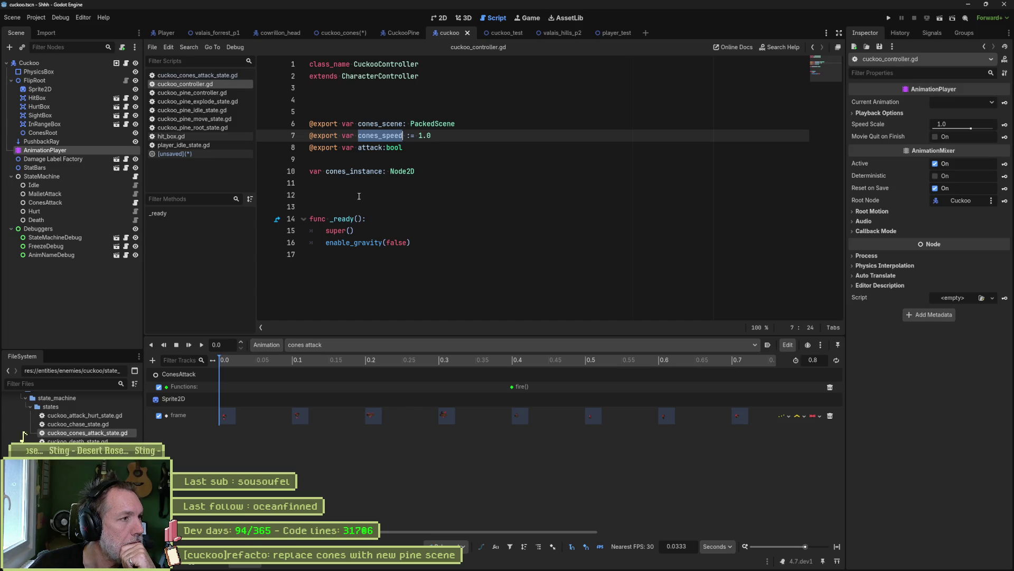
- Inspect how the StateMachine and Idle scripts' check_transitions pick the cones attack
{"action": "left_click", "coordinate": [135, 177]}
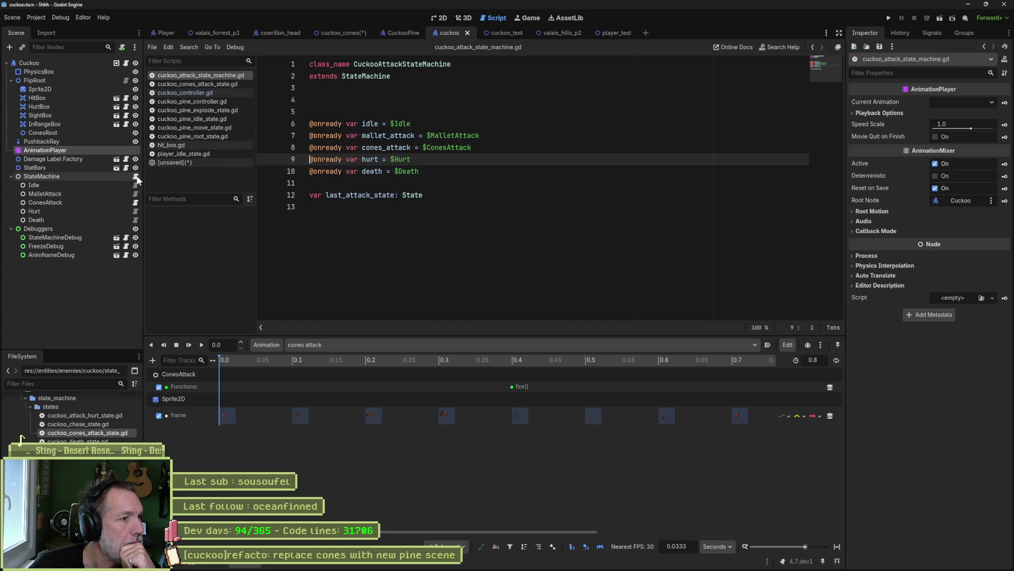
{"action": "left_click", "coordinate": [136, 185]}
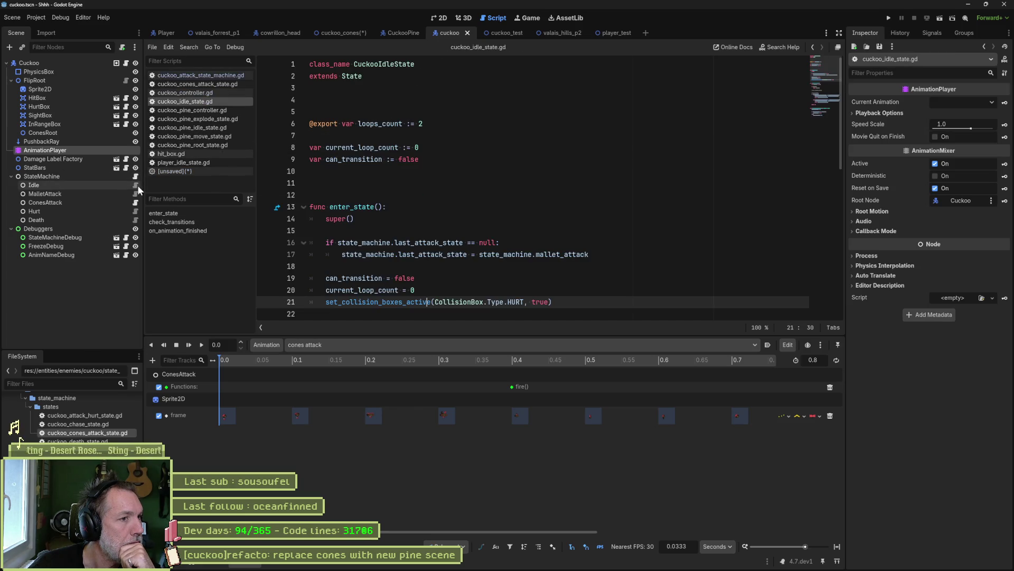
{"action": "scroll", "coordinate": [608, 239], "scroll_direction": "down", "scroll_amount": 2}
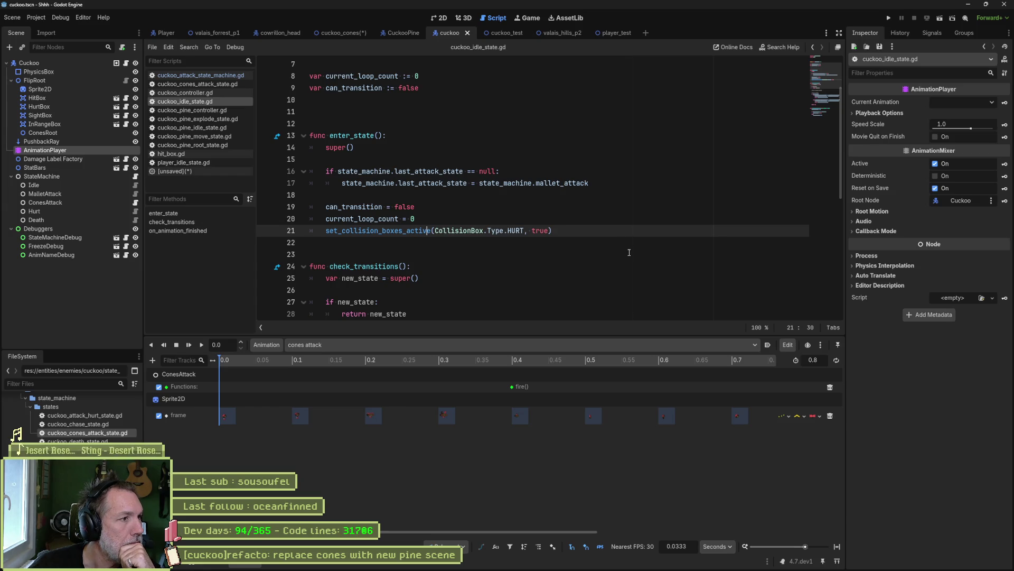
{"action": "scroll", "coordinate": [621, 248], "scroll_direction": "down", "scroll_amount": 5}
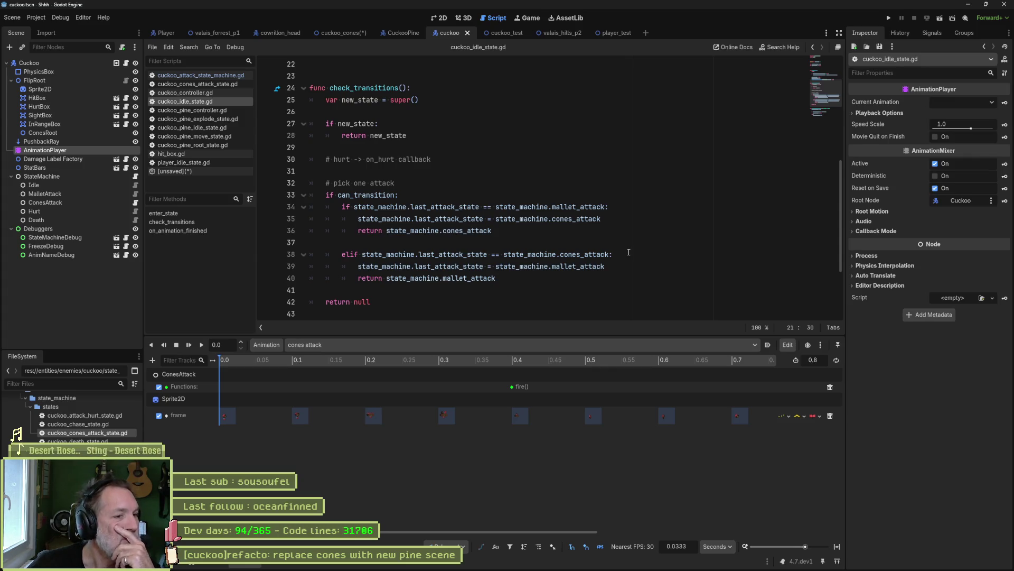
- Reopen the ConesAttack script and look over its code again
{"action": "left_click", "coordinate": [135, 203]}
{"action": "scroll", "coordinate": [463, 213], "scroll_direction": "up", "scroll_amount": 5}
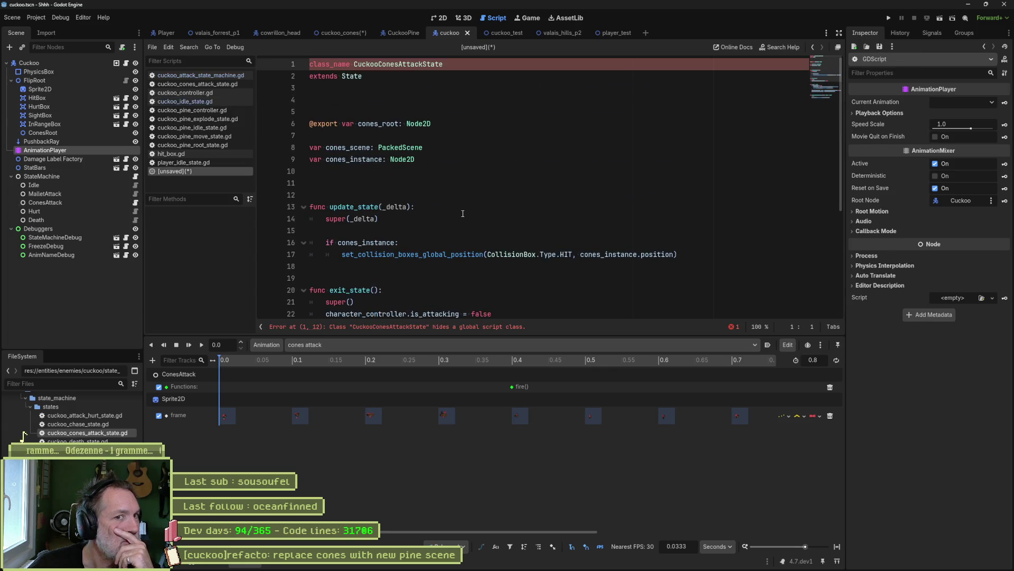
{"action": "scroll", "coordinate": [459, 212], "scroll_direction": "down", "scroll_amount": 5}
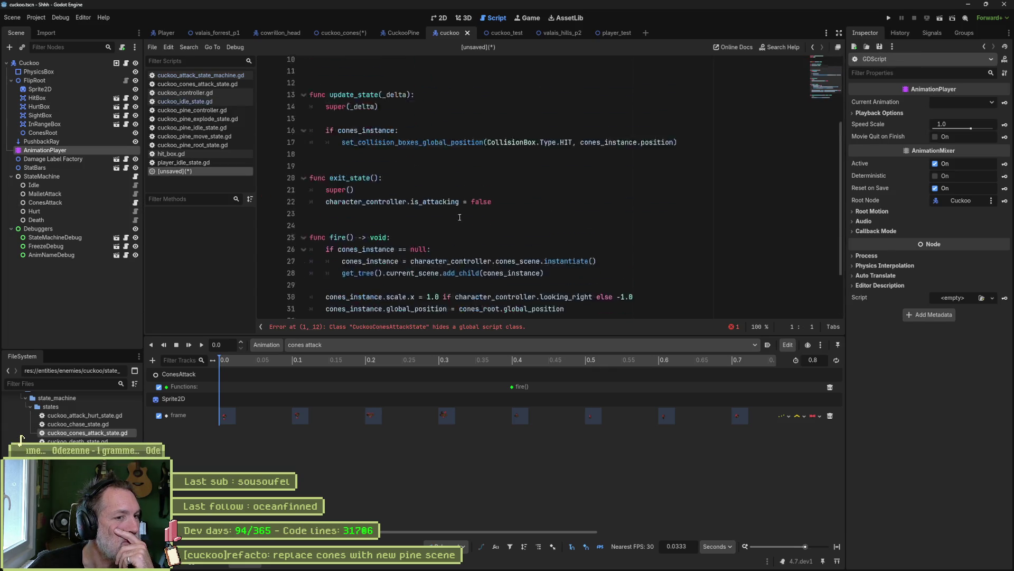
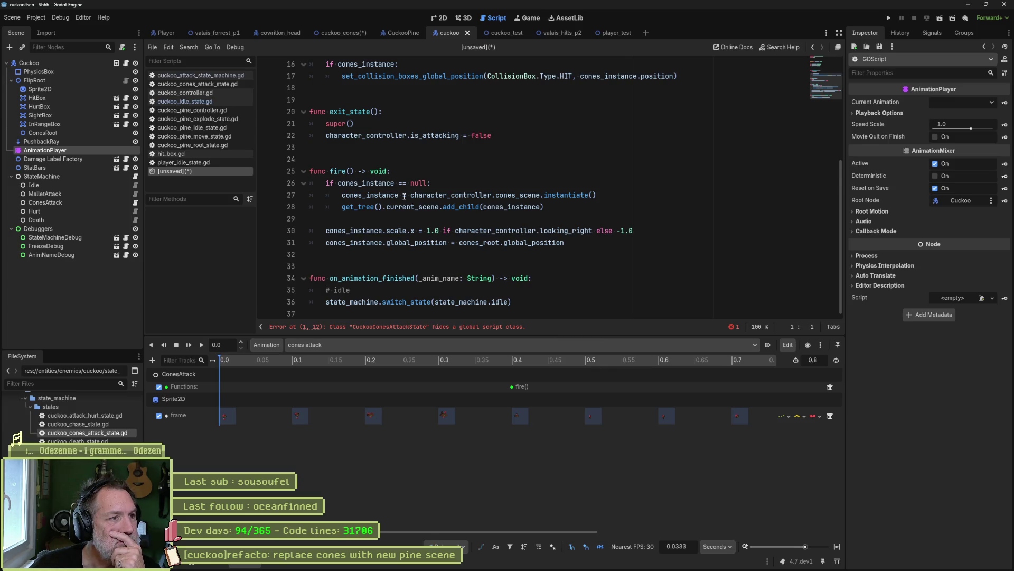
- Switch to the CuckooPine scene and open its Move state's script, cuckoo_pine_move_state.gd
{"action": "left_click", "coordinate": [404, 35]}
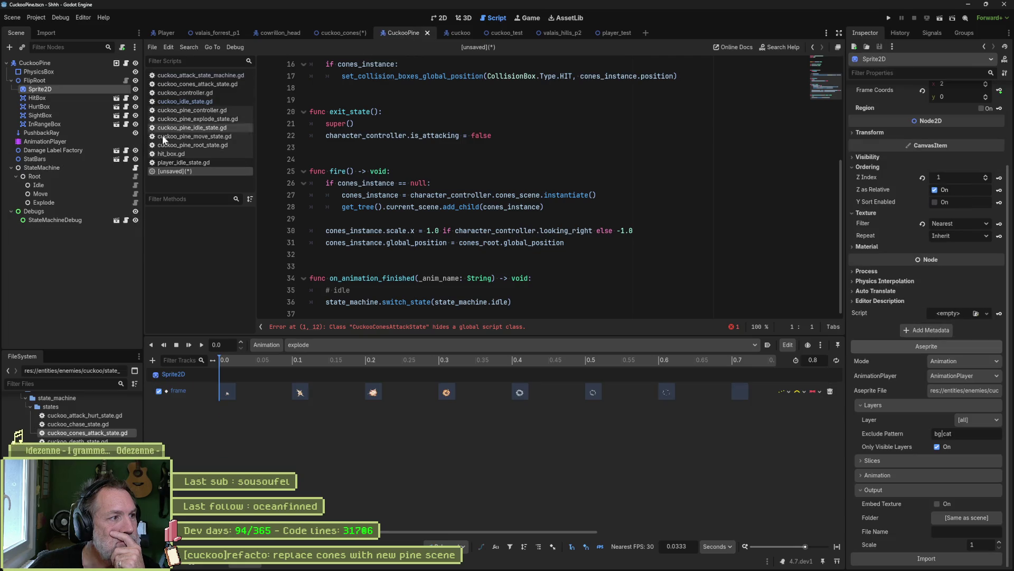
{"action": "left_click", "coordinate": [136, 194]}
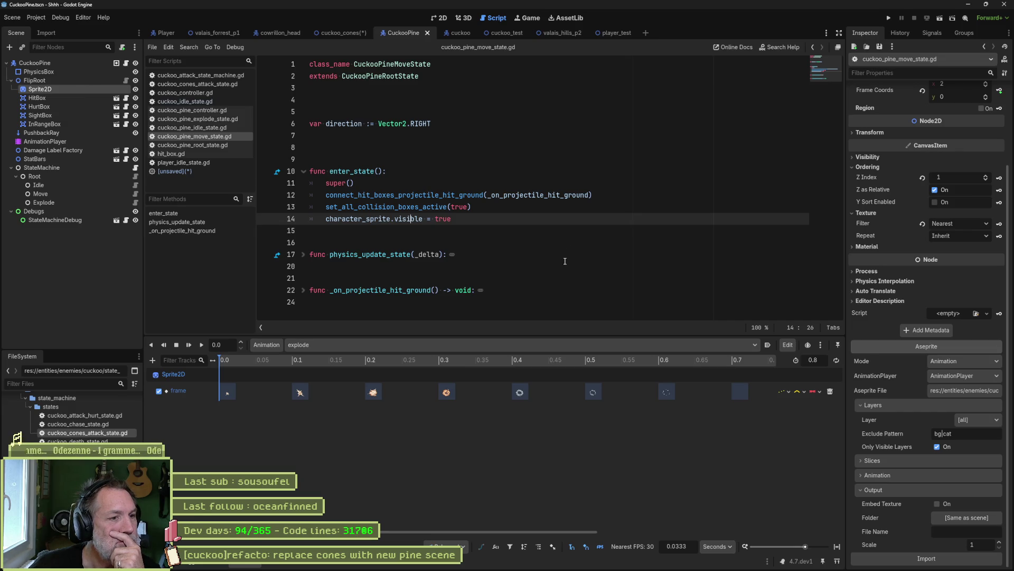
- Copy the velocity_y line from physics_update_state into enter_state
{"action": "left_click", "coordinate": [304, 254]}
{"action": "scroll", "coordinate": [303, 275], "scroll_direction": "down", "scroll_amount": 1}
{"action": "left_click", "coordinate": [303, 303]}
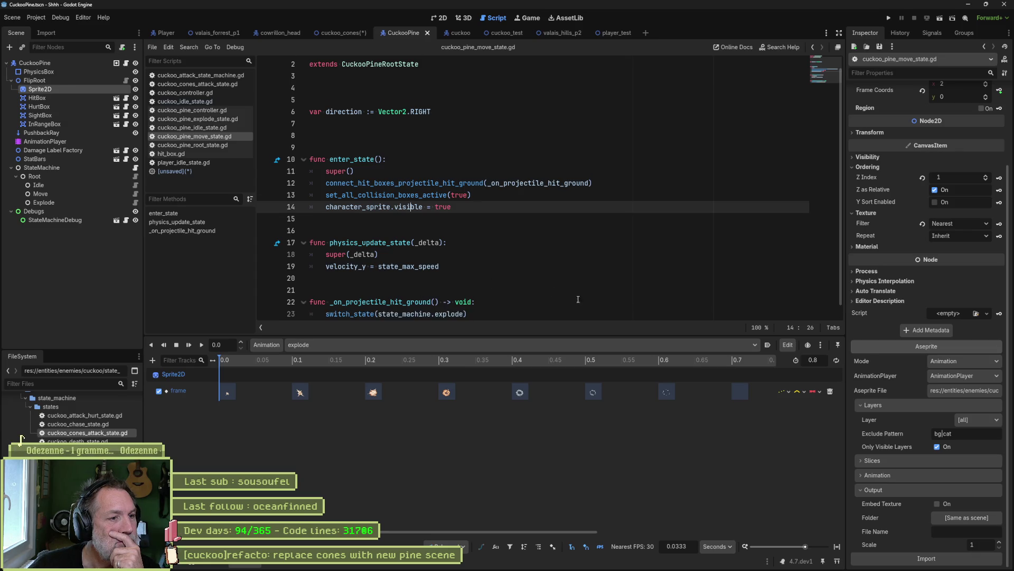
{"action": "scroll", "coordinate": [602, 306], "scroll_direction": "down", "scroll_amount": 1}
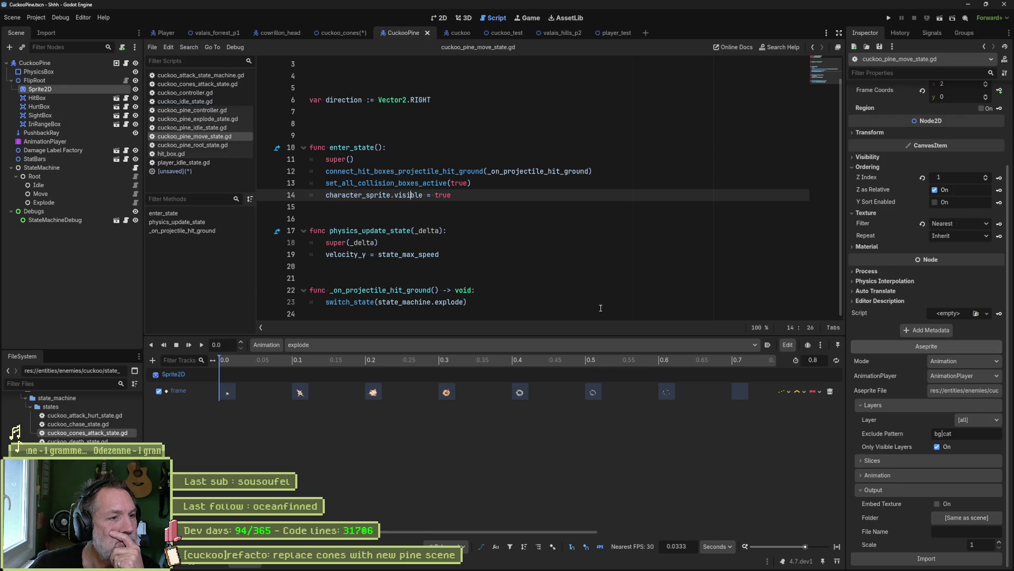
{"action": "left_click_drag", "start_coordinate": [456, 256], "coordinate": [459, 247]}
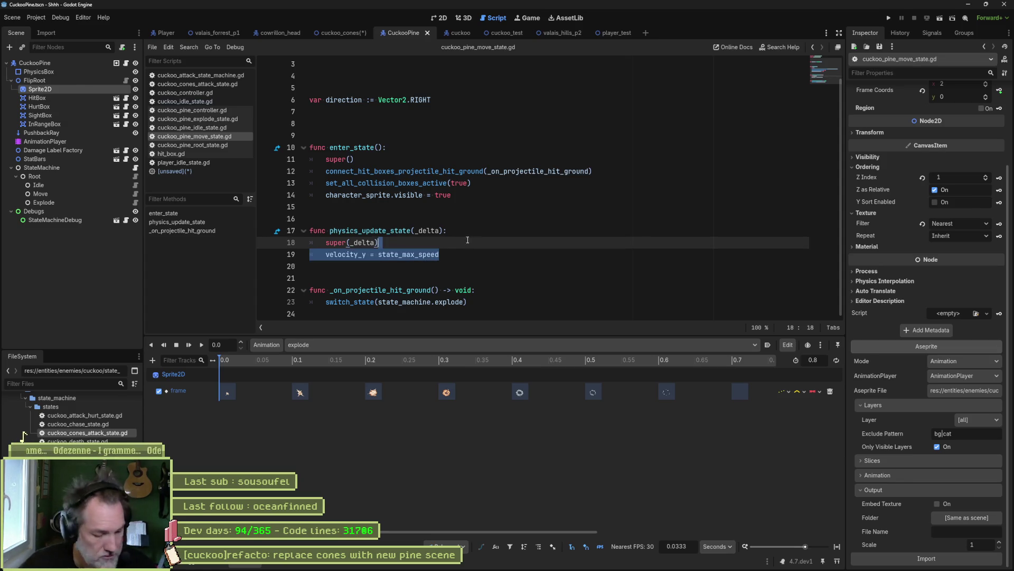
{"action": "key", "text": "ctrl+c"}
{"action": "left_click", "coordinate": [478, 197]}
{"action": "key", "text": "ctrl+v"}
- Comment out physics_update_state, save the script, and run the cuckoo_test scene
{"action": "left_click_drag", "start_coordinate": [378, 243], "coordinate": [388, 262]}
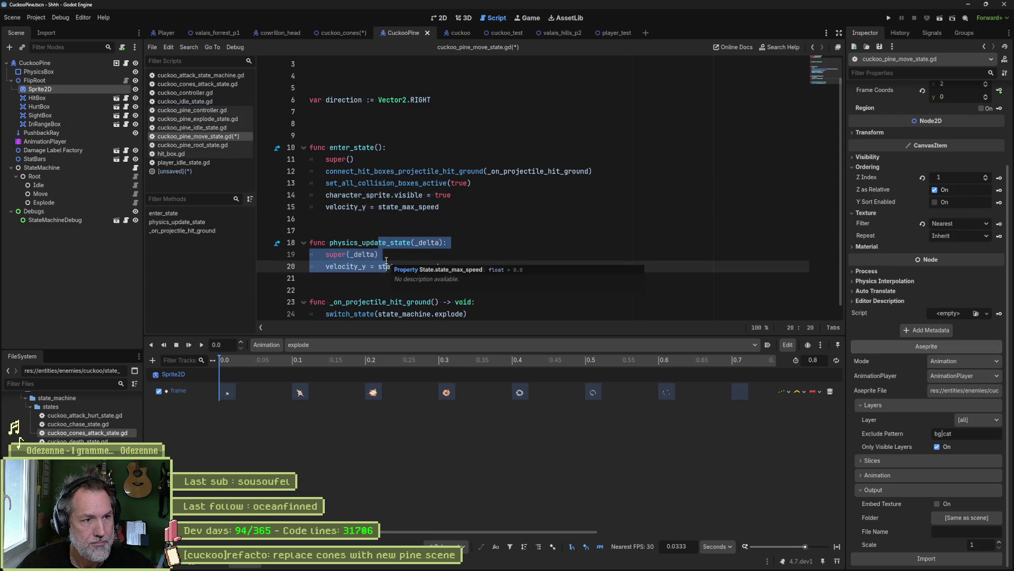
{"action": "key", "text": "ctrl+k"}
{"action": "key", "text": "ctrl+s"}
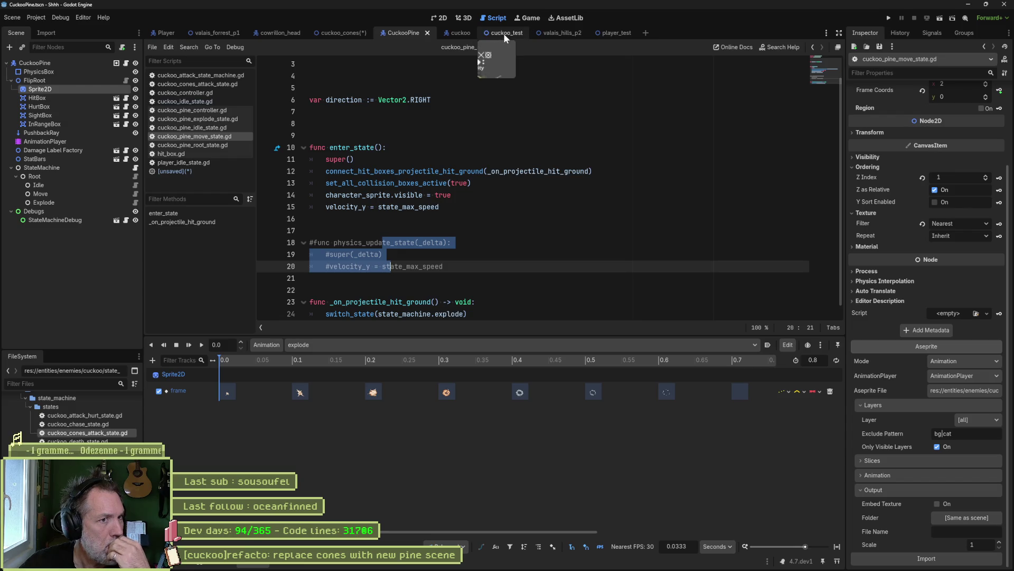
{"action": "left_click", "coordinate": [488, 33]}
{"action": "key", "text": "F6"}
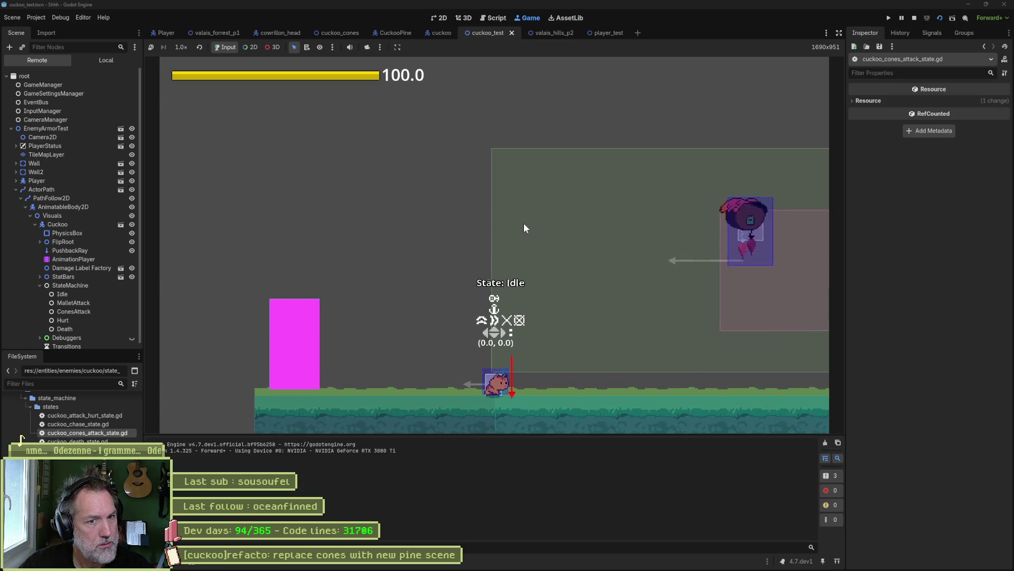
- Stop the game, delete the commented physics_update_state lines 16–20, and switch to the cuckoo scene
{"action": "key", "text": "F8"}
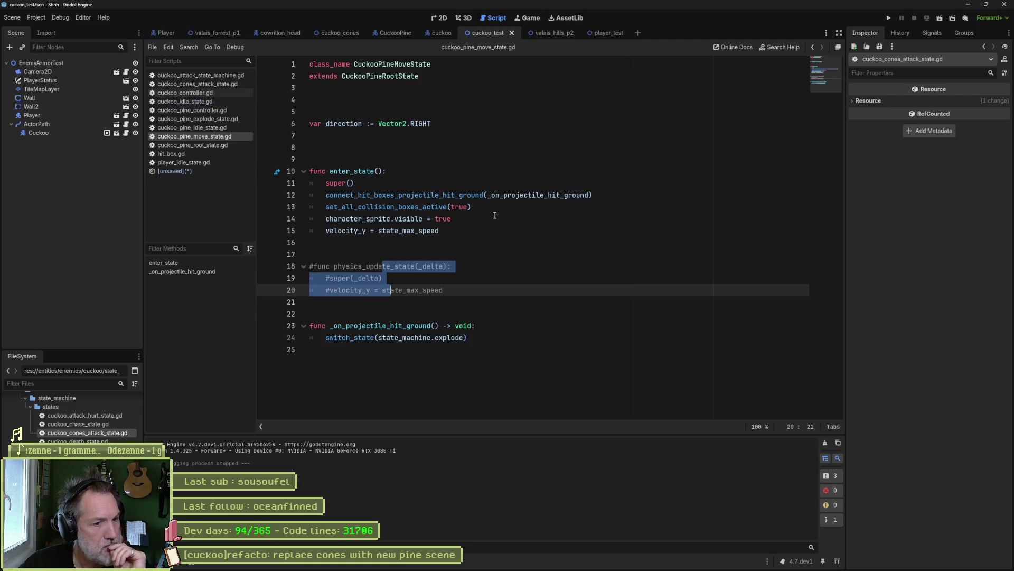
{"action": "left_click", "coordinate": [475, 290]}
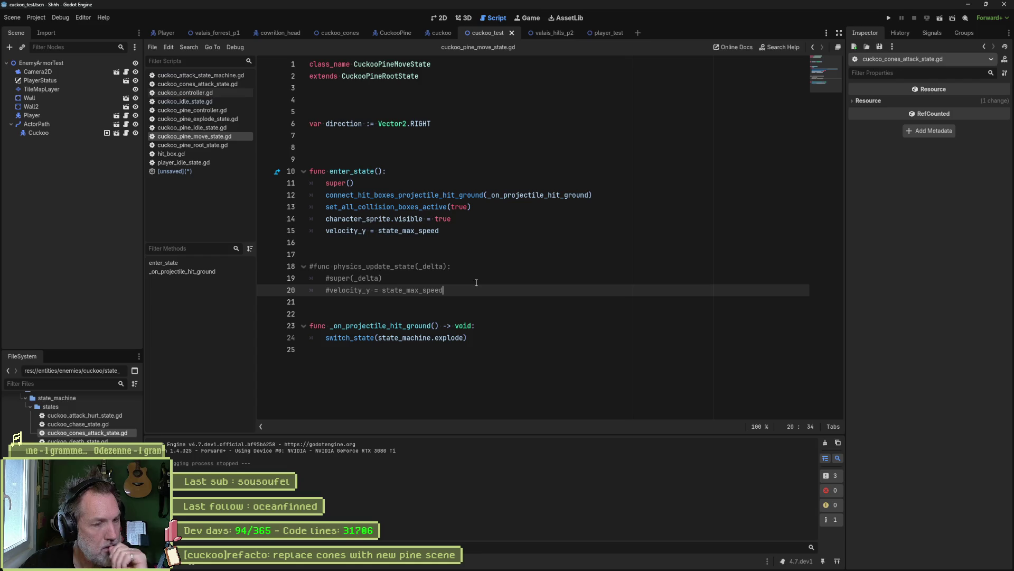
{"action": "left_click", "coordinate": [481, 234], "text": "shift"}
{"action": "key", "text": "BackSpace"}
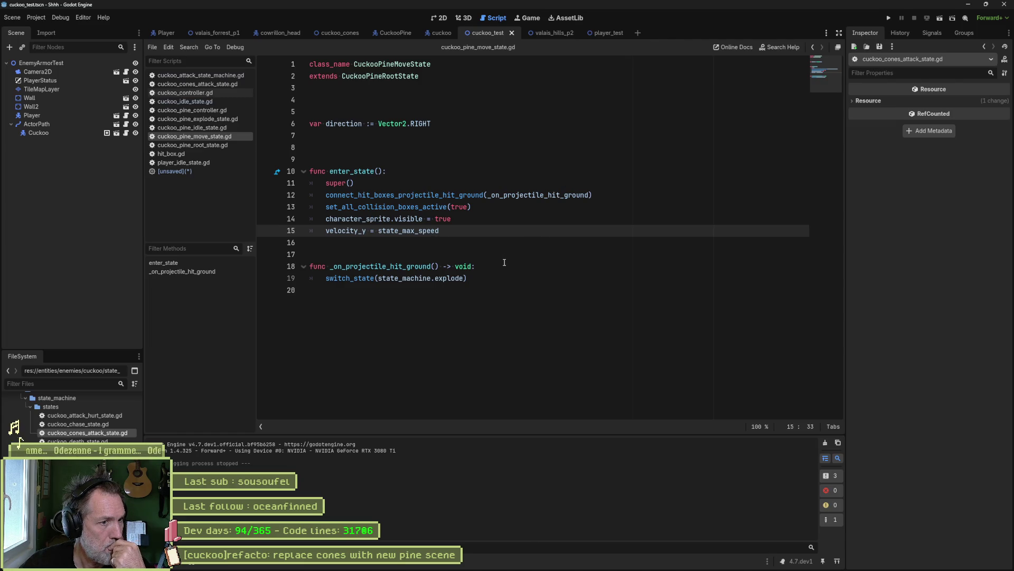
{"action": "left_click", "coordinate": [434, 33]}
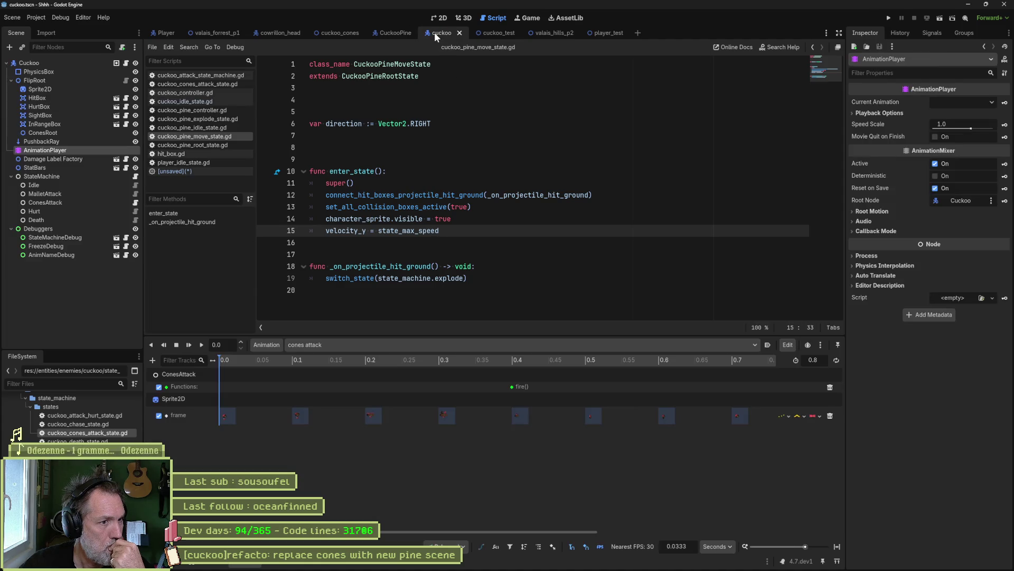
- Find the CuckooConesAttackState class across the project and open cuckoo_cones_attack_state.gd
{"action": "left_click", "coordinate": [136, 203]}
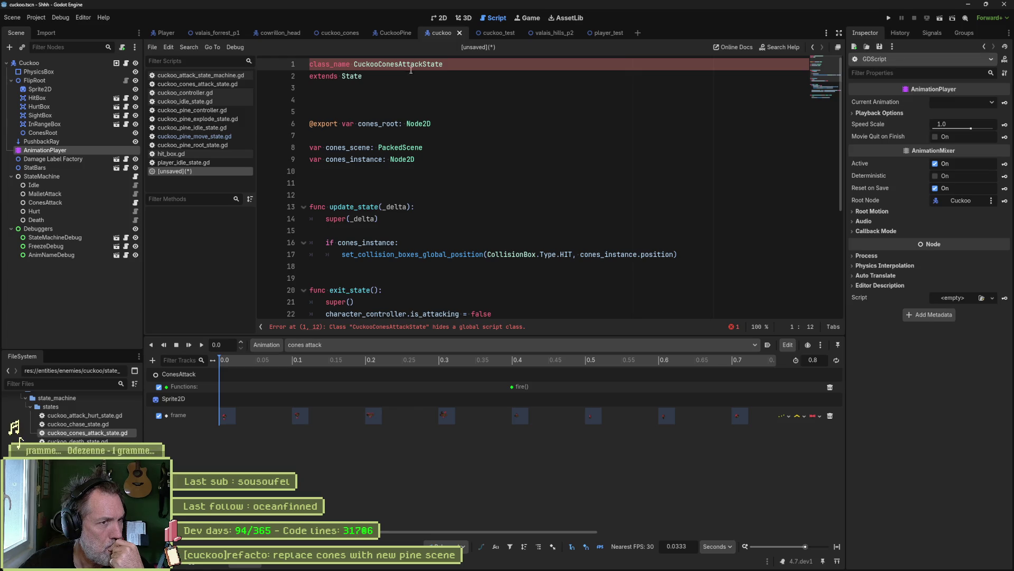
{"action": "double_click", "coordinate": [411, 66]}
{"action": "key", "text": "ctrl+shift+f"}
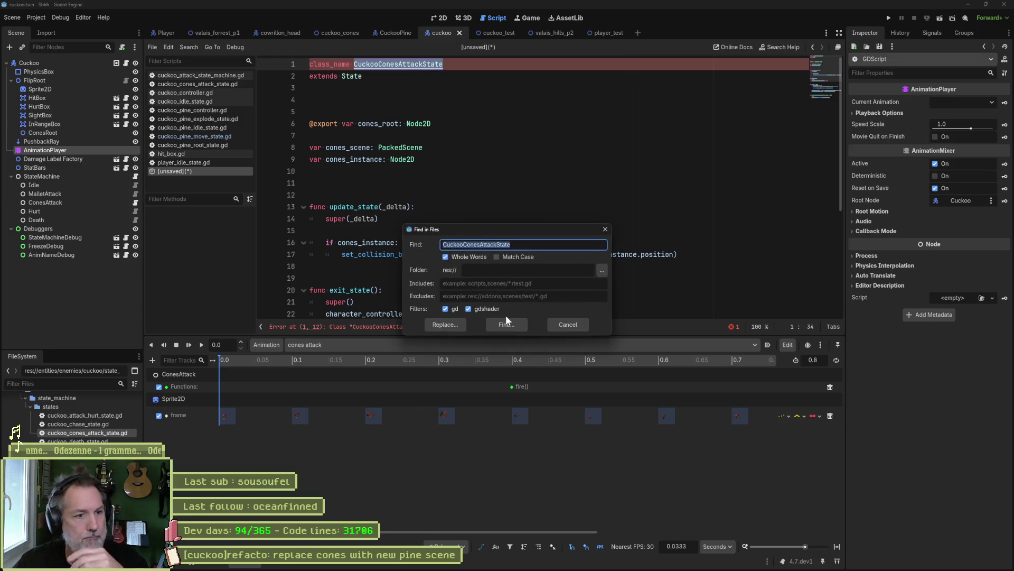
{"action": "left_click", "coordinate": [506, 318]}
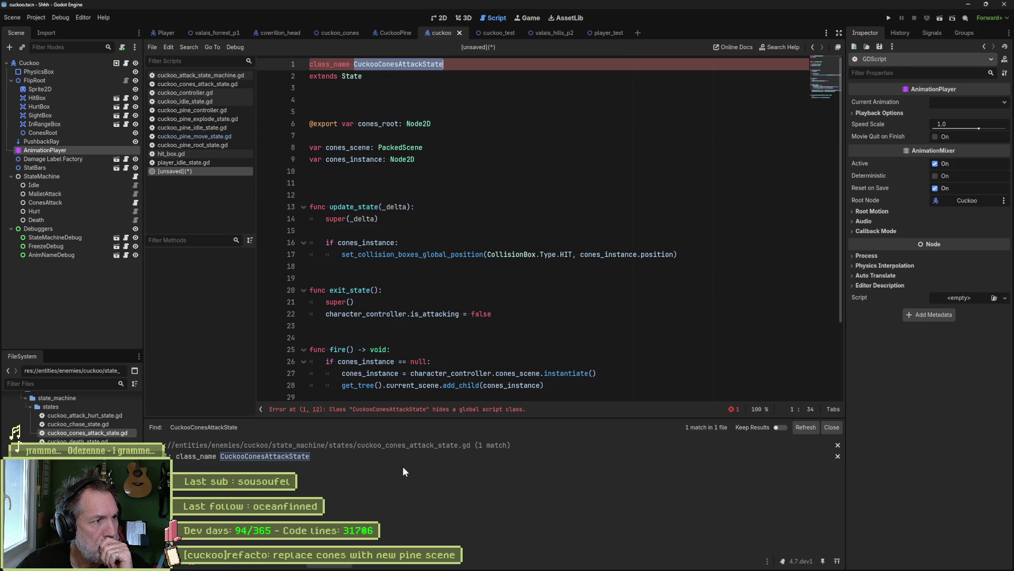
{"action": "double_click", "coordinate": [98, 433]}
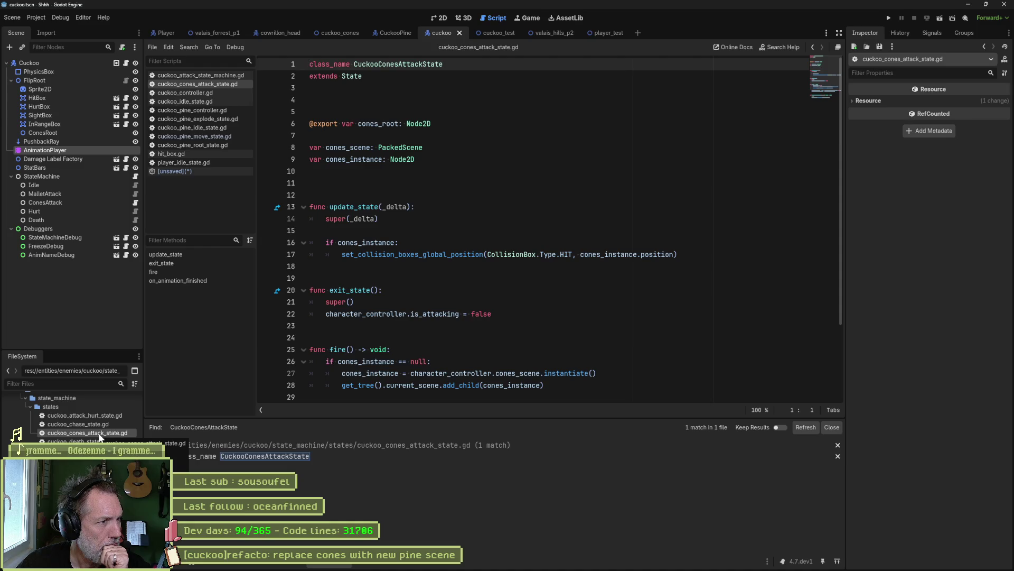
- Delete the ConesAttack node from the cuckoo's StateMachine, confirming the removal
{"action": "left_click", "coordinate": [137, 208]}
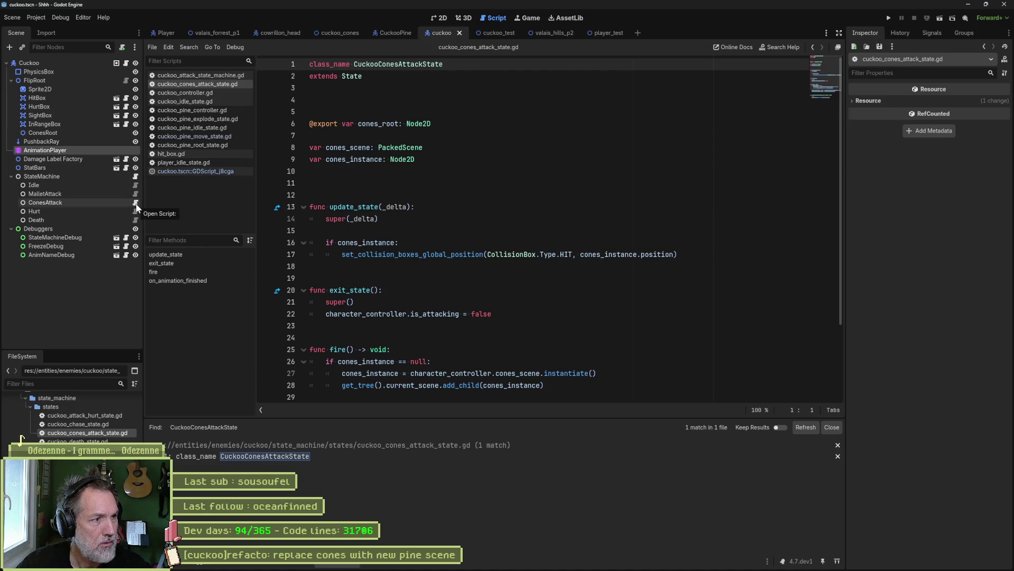
{"action": "left_click", "coordinate": [136, 204]}
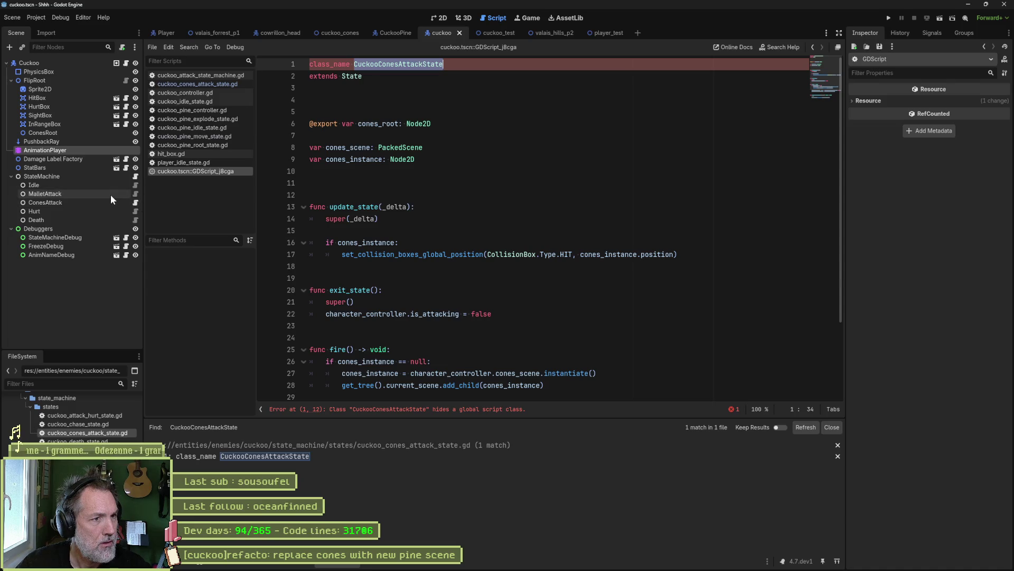
{"action": "left_click", "coordinate": [110, 203]}
{"action": "key", "text": "Delete"}
{"action": "key", "text": "Return"}
{"action": "left_click", "coordinate": [94, 176]}
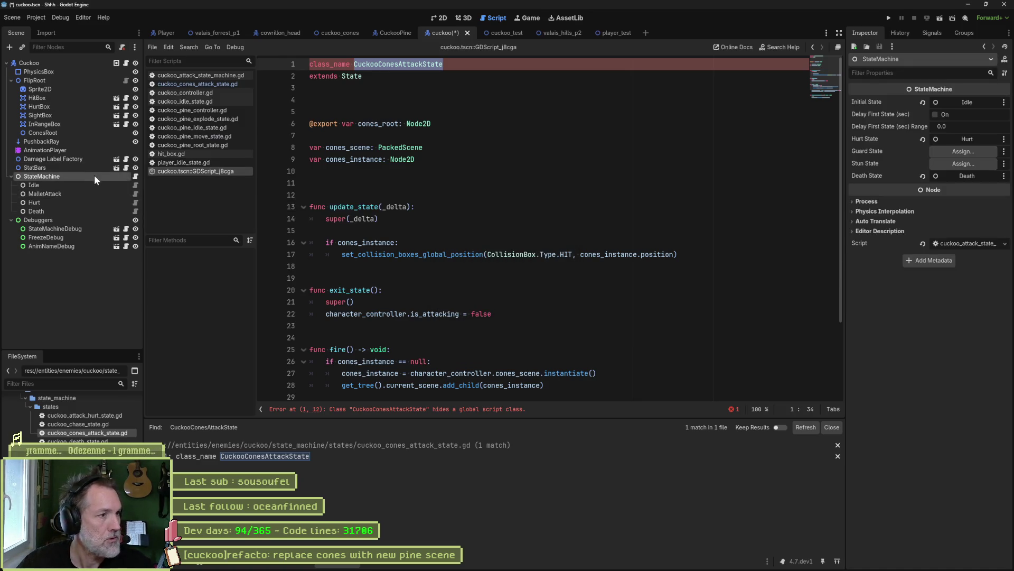
- Add a CuckooConesAttackState node named ConesAttack above MalletAttack and save the cuckoo scene
{"action": "key", "text": "ctrl+a"}
{"action": "type", "text": "cuckoocones"}
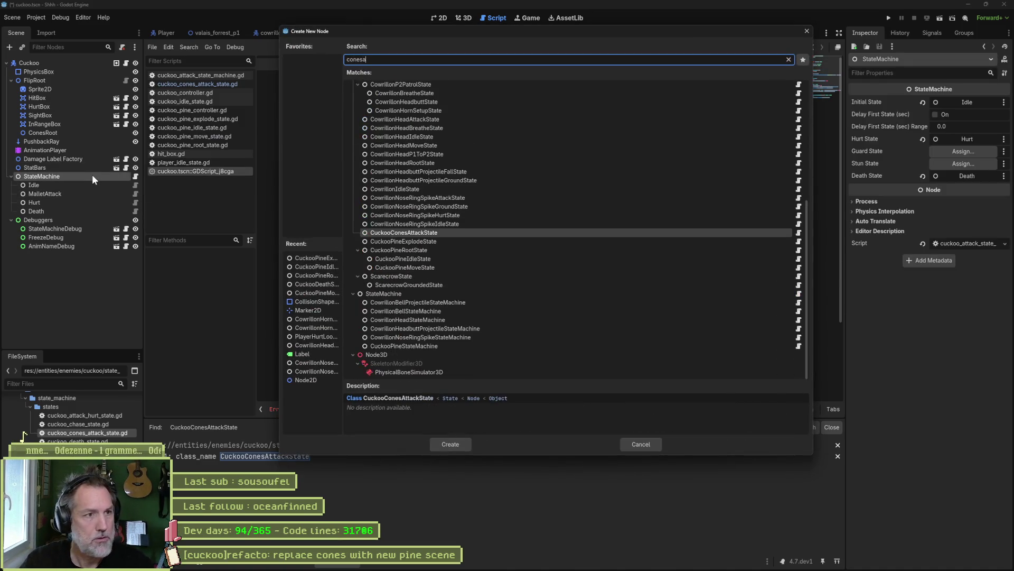
{"action": "key", "text": "Return"}
{"action": "key", "text": "F2"}
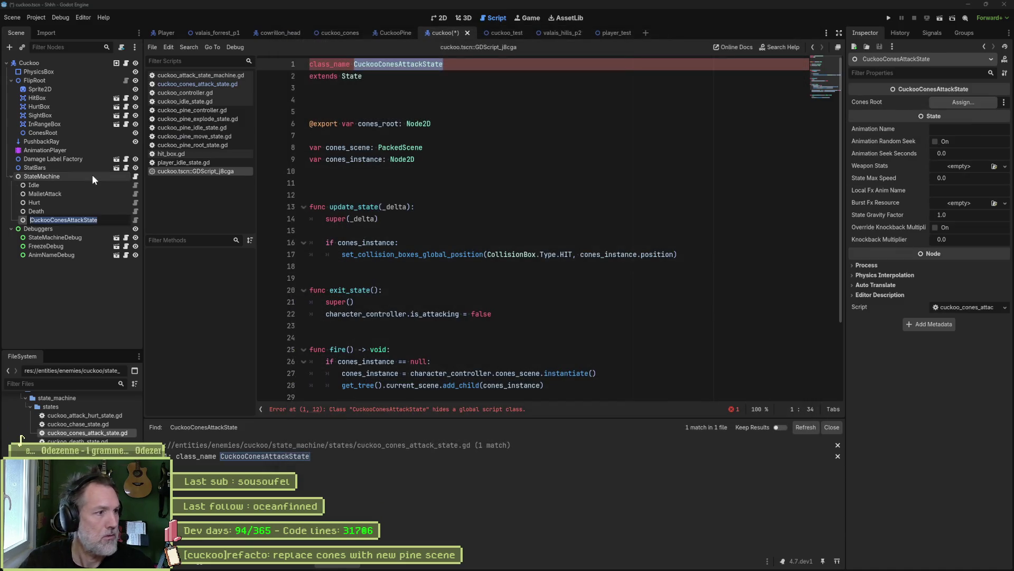
{"action": "type", "text": "ConesAttack"}
{"action": "key", "text": "Return"}
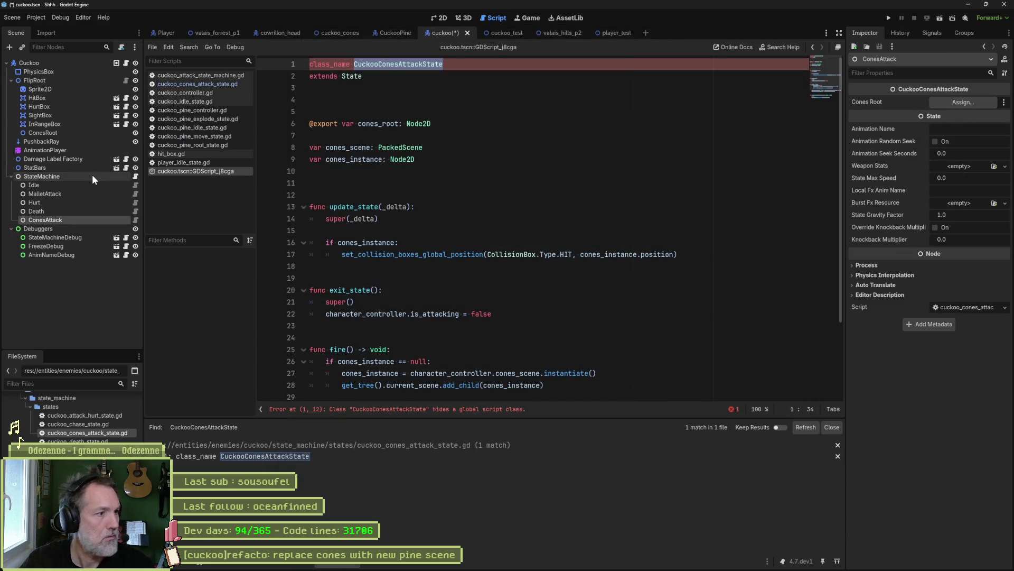
{"action": "left_click_drag", "start_coordinate": [42, 219], "coordinate": [41, 191]}
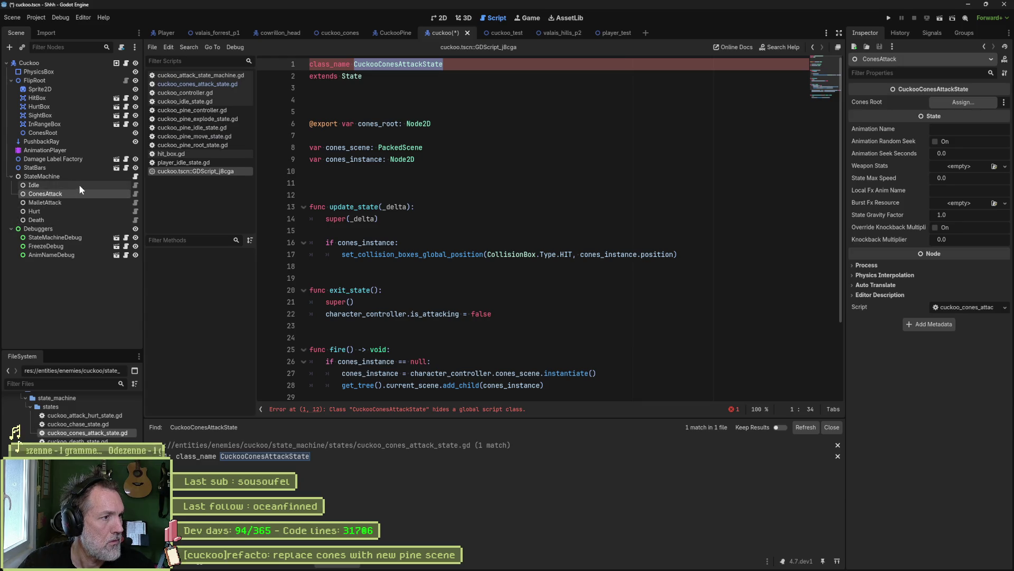
{"action": "key", "text": "ctrl+s"}
- Open the ConesAttack node's script, then run the cuckoo_test scene
{"action": "left_click", "coordinate": [379, 95]}
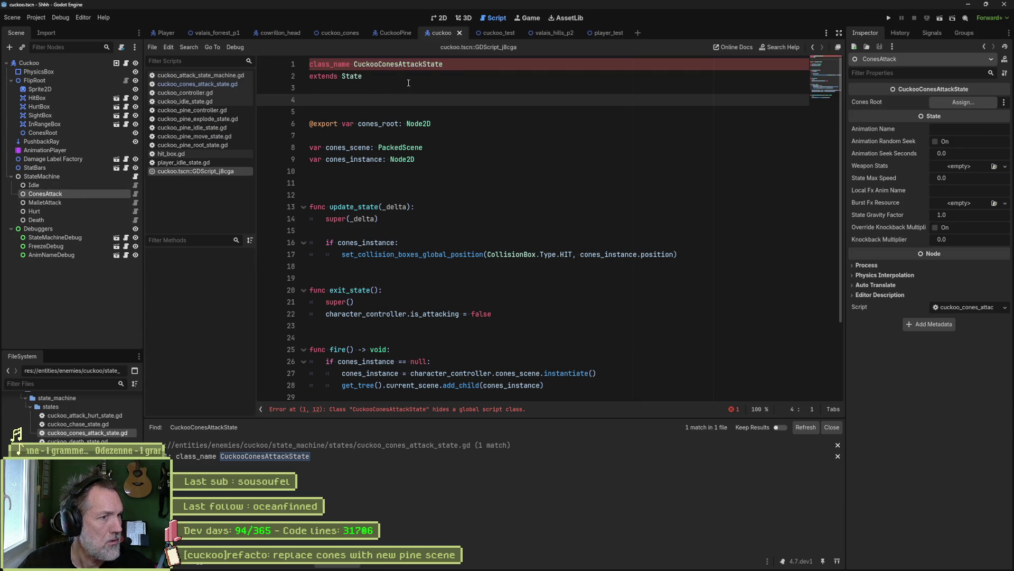
{"action": "left_click", "coordinate": [135, 193]}
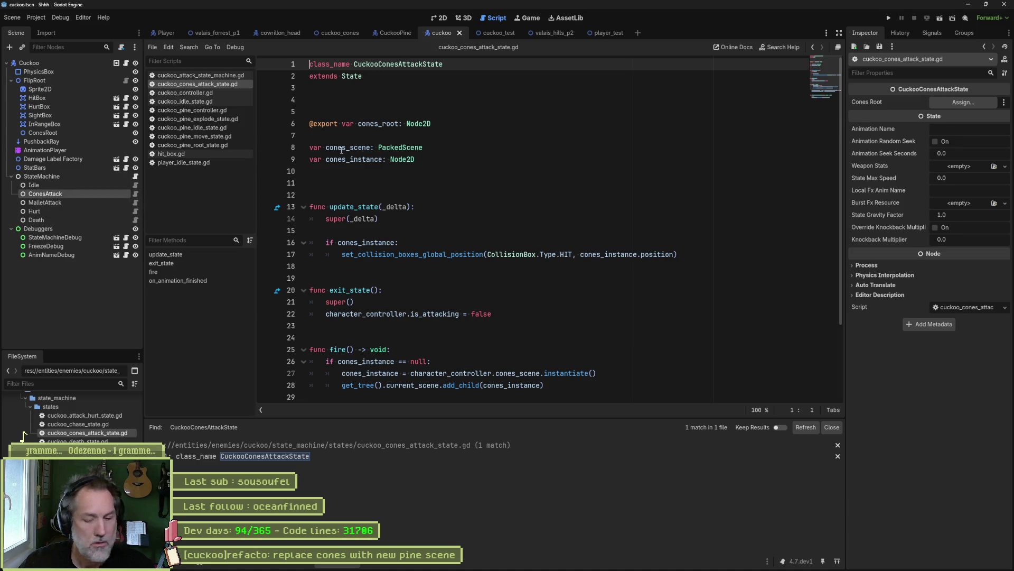
{"action": "left_click", "coordinate": [493, 32]}
{"action": "key", "text": "F6"}
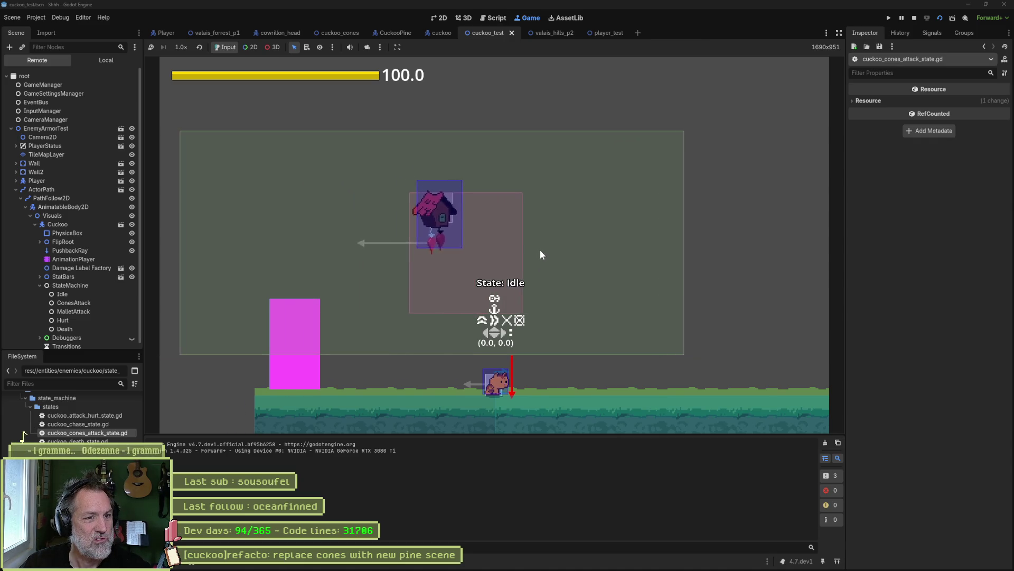
- Stop the game, enable Show Debuggers on the Cuckoo enemy, and rerun cuckoo_test
{"action": "key", "text": "F8"}
{"action": "mouse_move", "coordinate": [535, 249]}
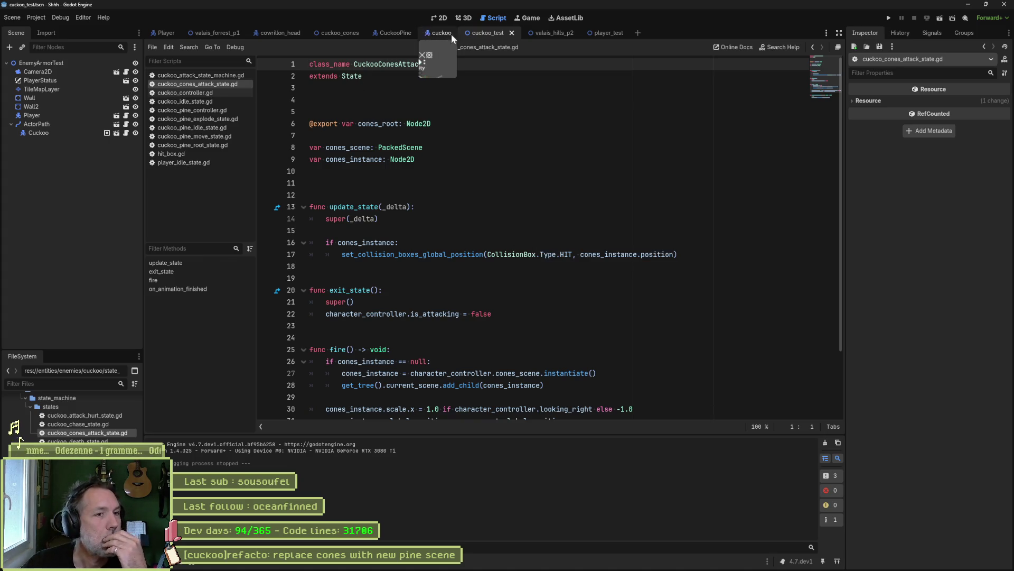
{"action": "left_click", "coordinate": [79, 133]}
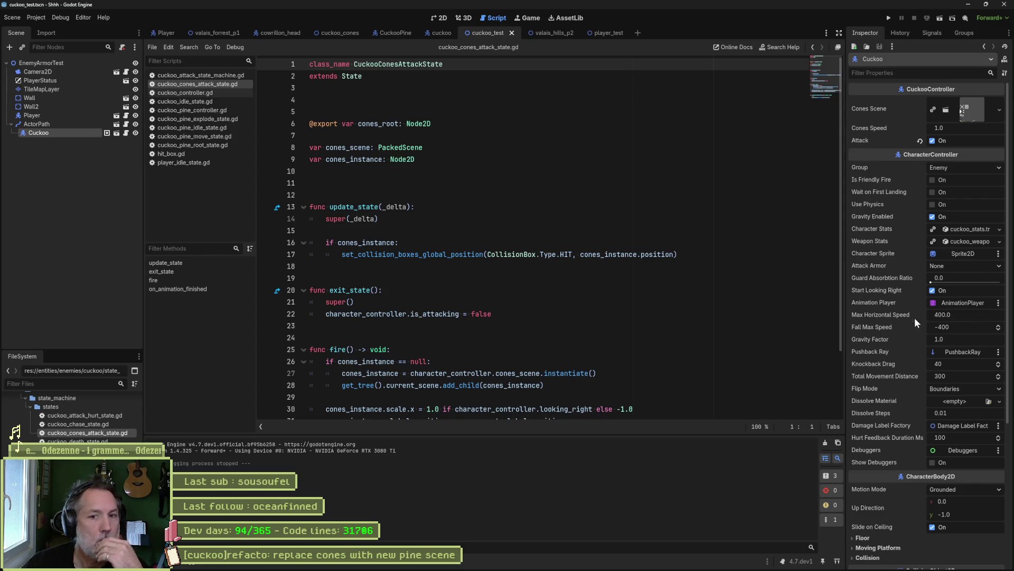
{"action": "left_click", "coordinate": [932, 255]}
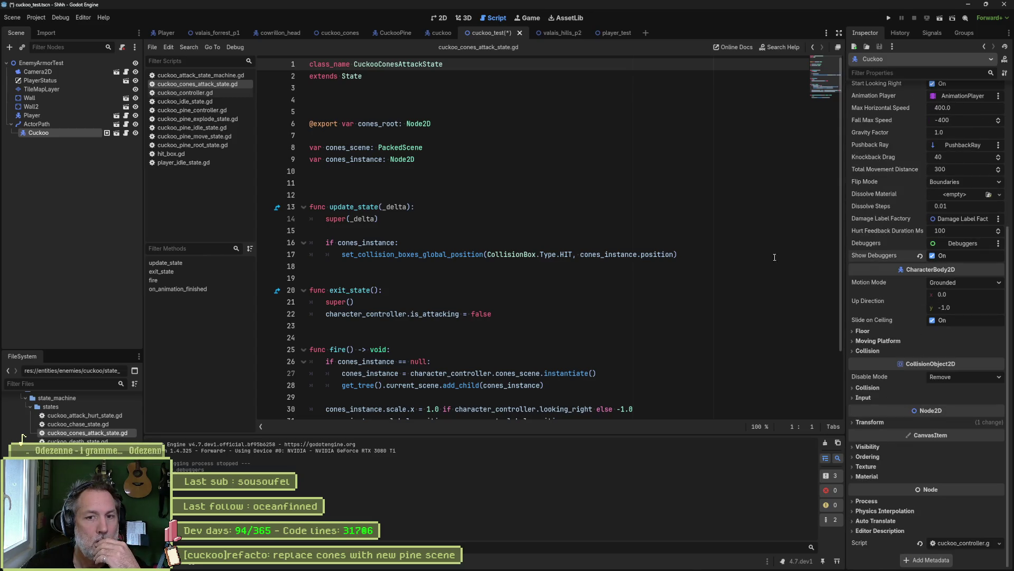
{"action": "left_click", "coordinate": [68, 115]}
{"action": "scroll", "coordinate": [924, 328], "scroll_direction": "down", "scroll_amount": 5}
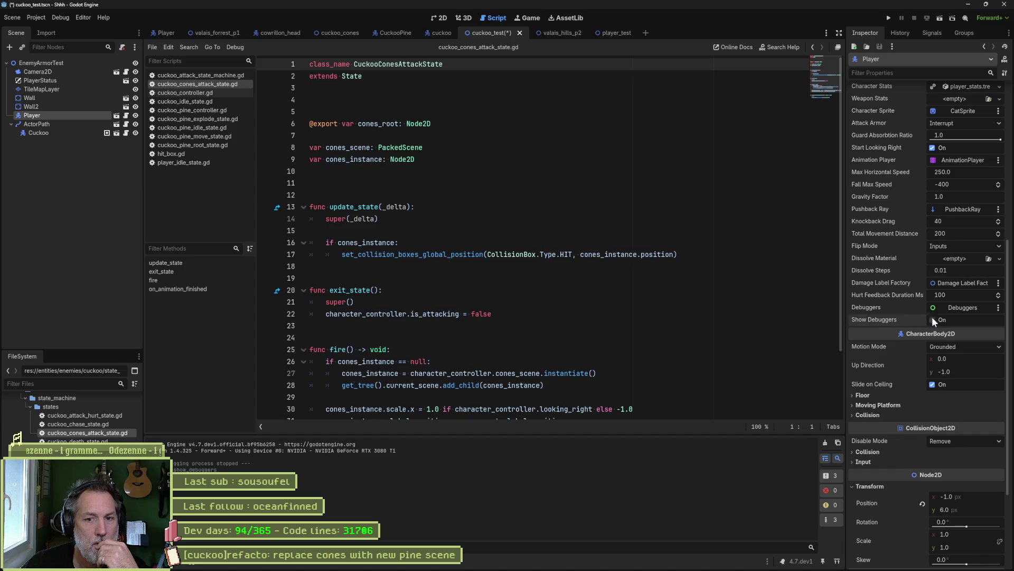
{"action": "left_click", "coordinate": [720, 275]}
{"action": "key", "text": "F6"}
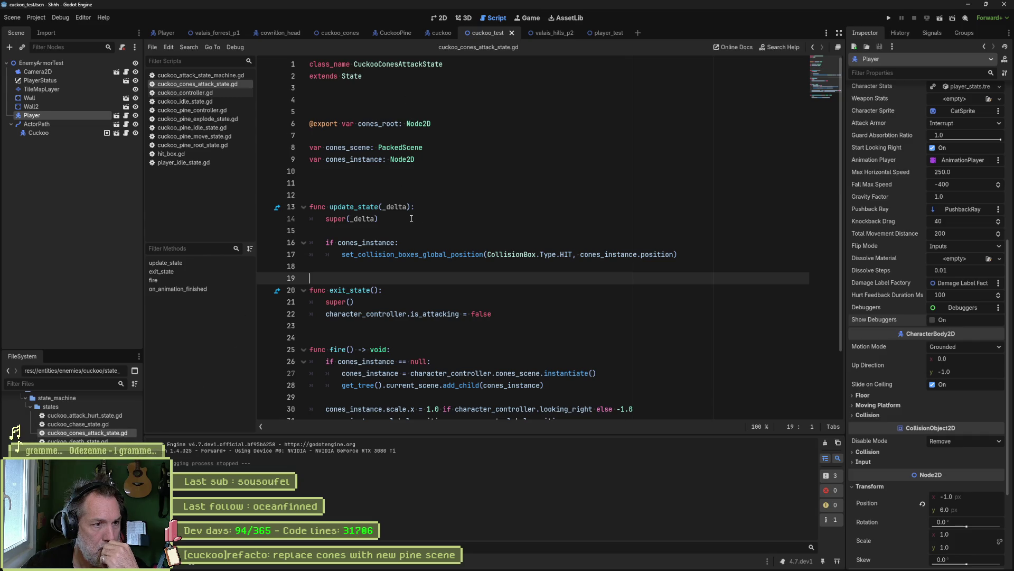
- Open the CuckooPine scene from the Cuckoo instance, run it alone, then stop it
{"action": "left_click", "coordinate": [80, 130]}
{"action": "scroll", "coordinate": [901, 202], "scroll_direction": "up", "scroll_amount": 5}
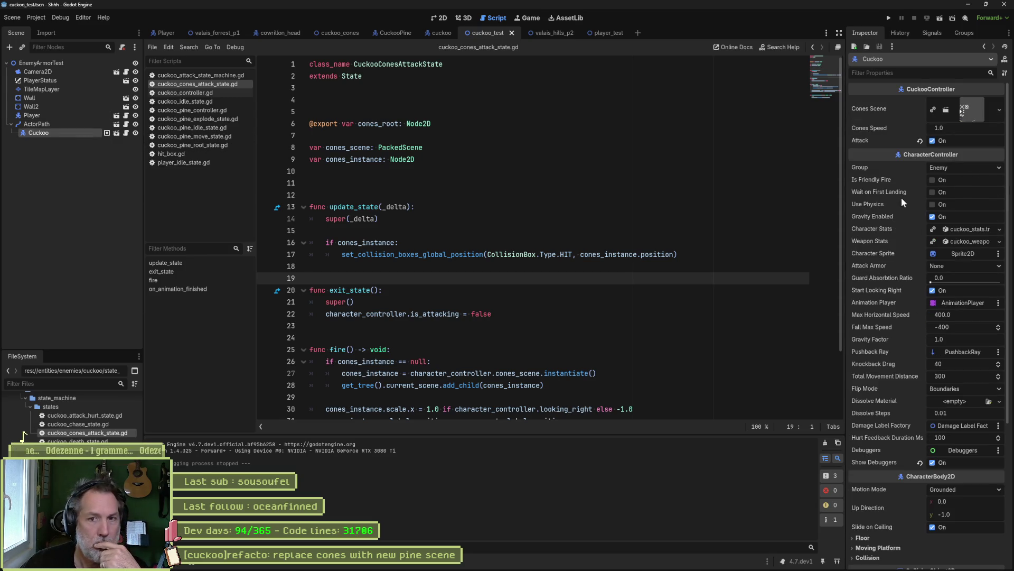
{"action": "left_click", "coordinate": [973, 116]}
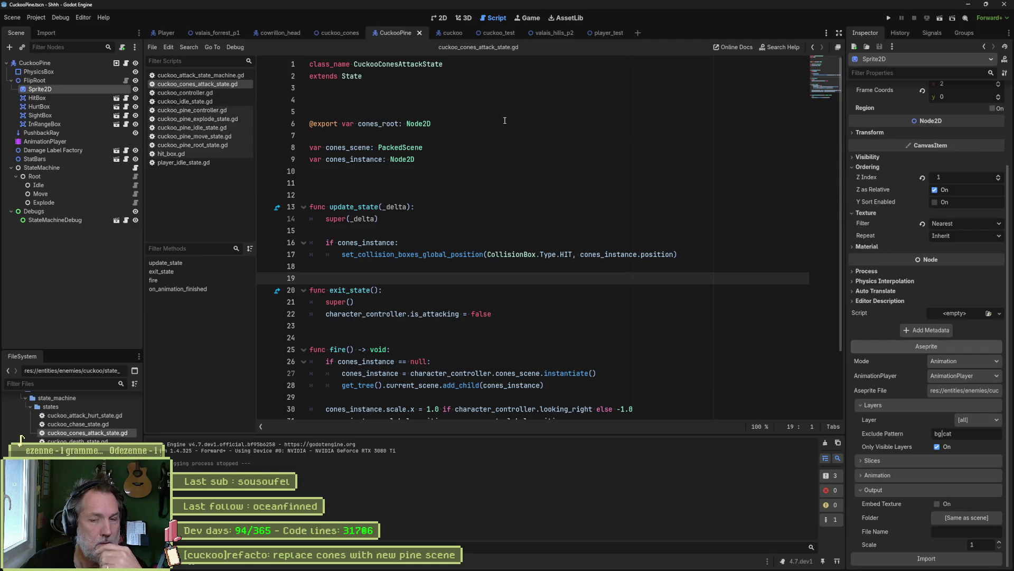
{"action": "key", "text": "F6"}
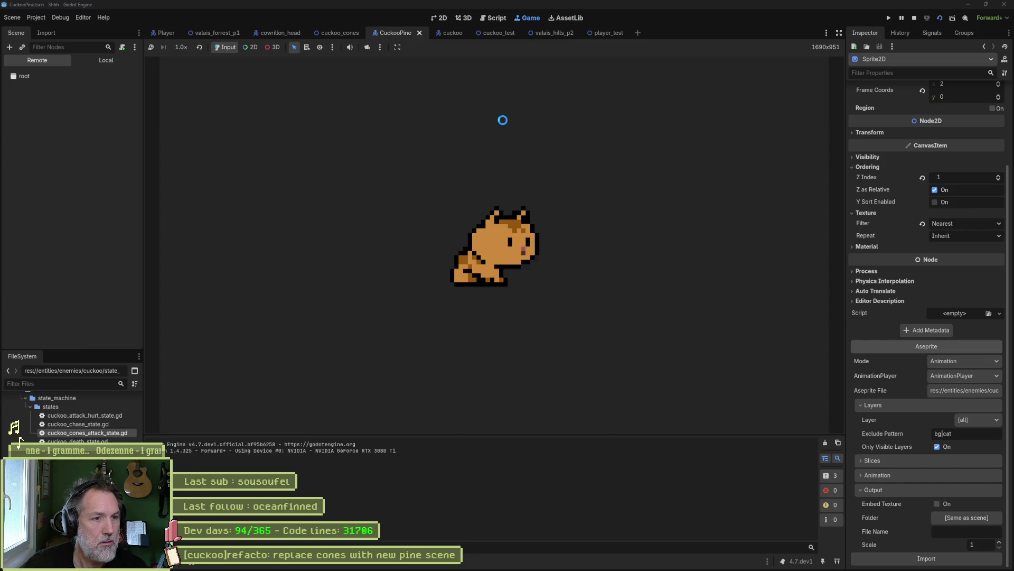
{"action": "key", "text": "F8"}
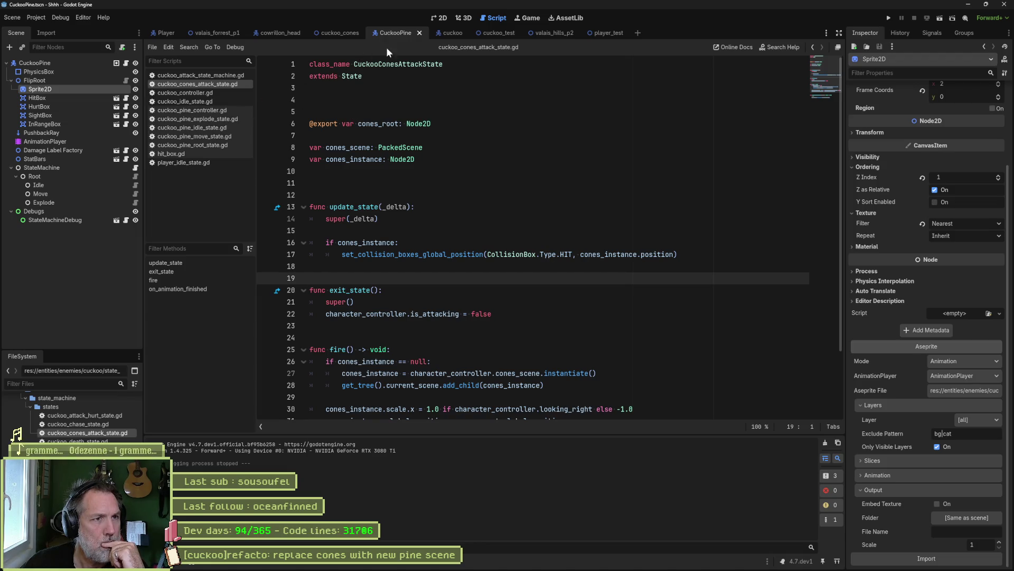
- Return to cuckoo_test, open the Cuckoo enemy scene, and place the caret after cones_instance
{"action": "left_click", "coordinate": [483, 31]}
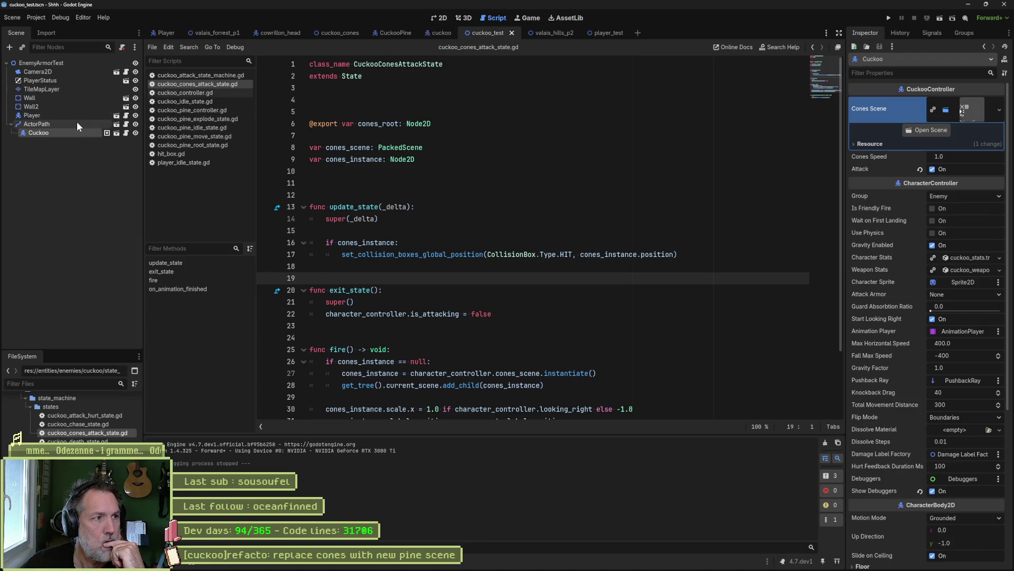
{"action": "left_click", "coordinate": [116, 133]}
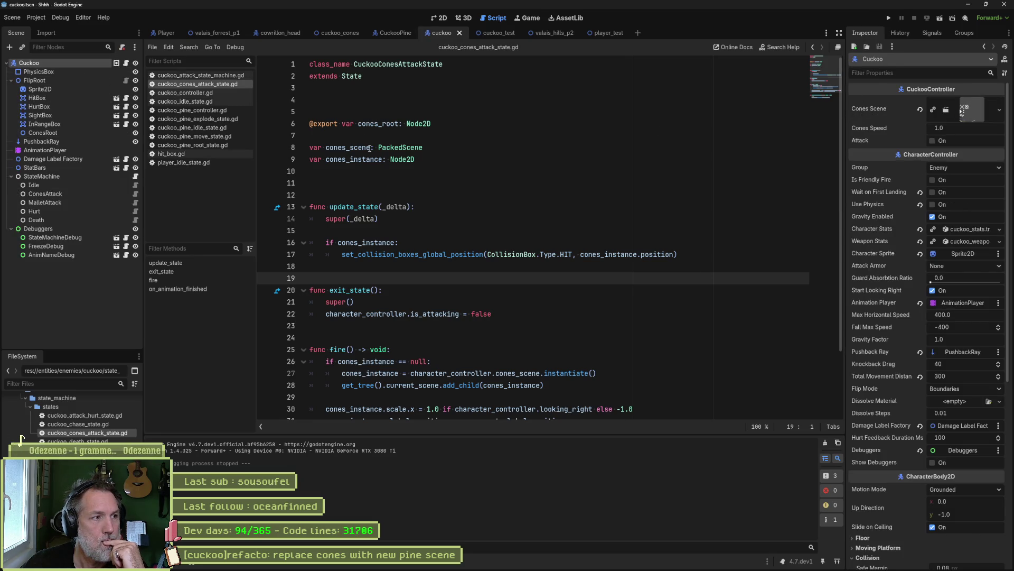
{"action": "left_click", "coordinate": [603, 154]}
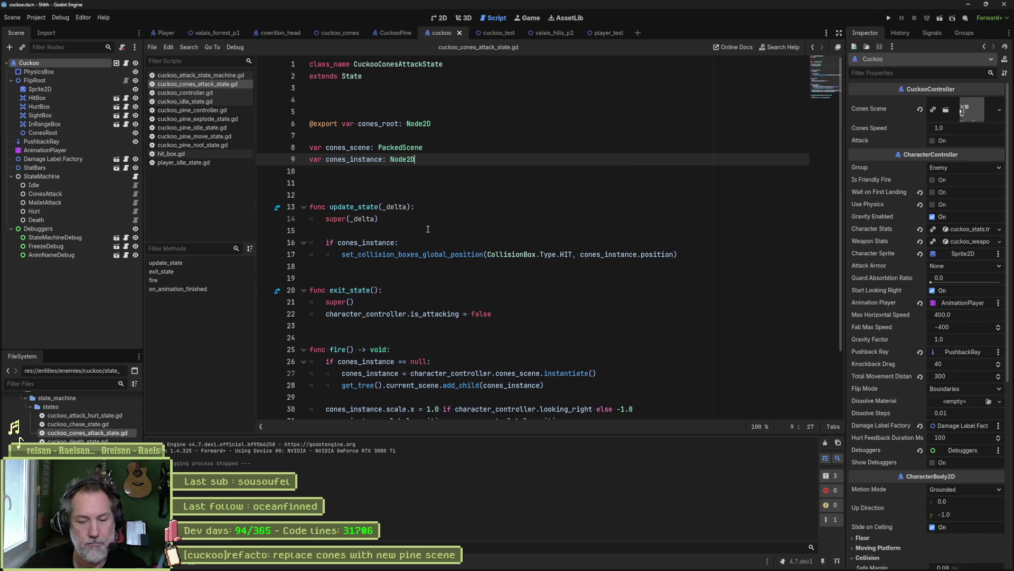
{"action": "key", "text": "F5"}
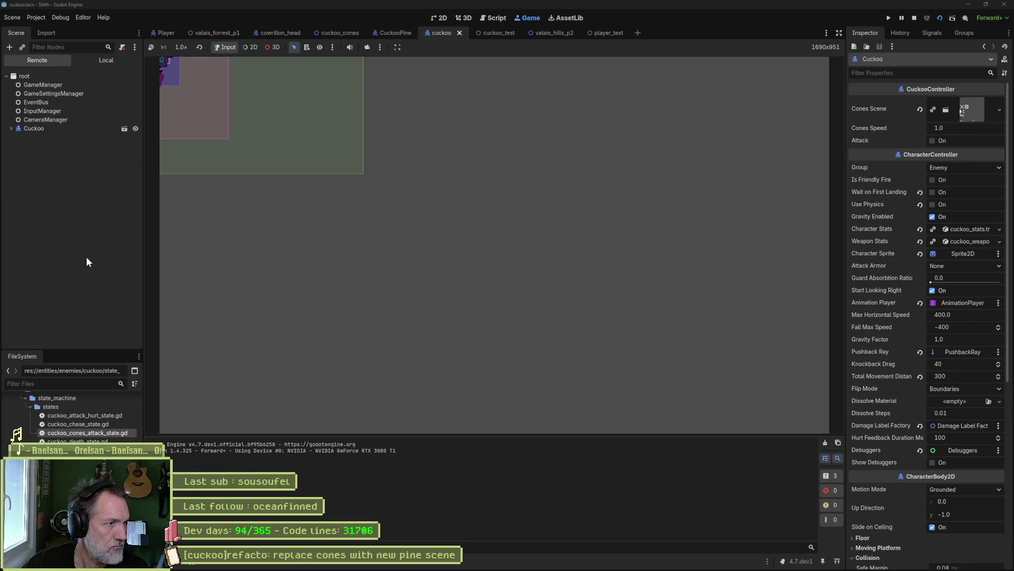
{"action": "left_click", "coordinate": [11, 128]}
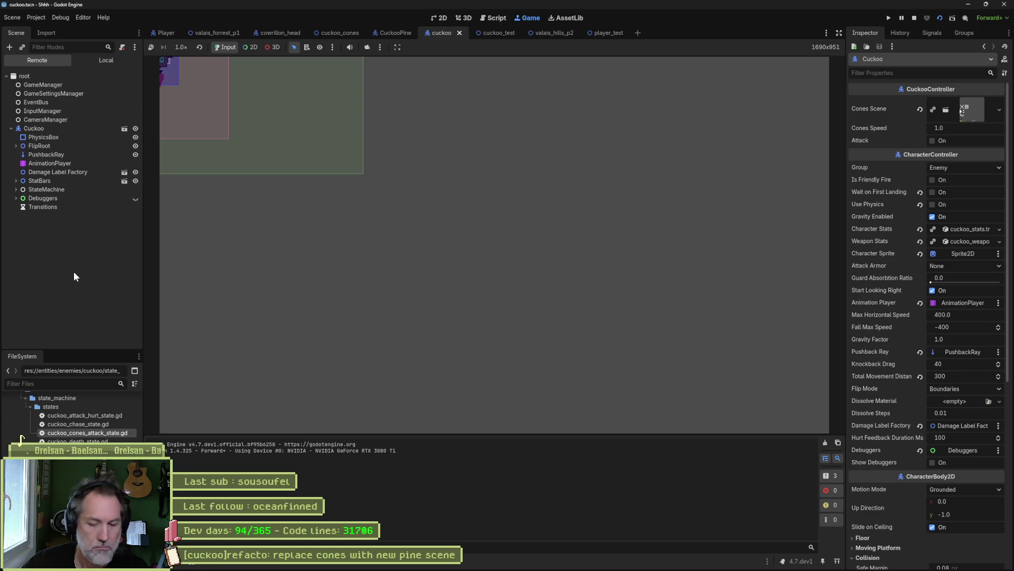
{"action": "key", "text": "F8"}
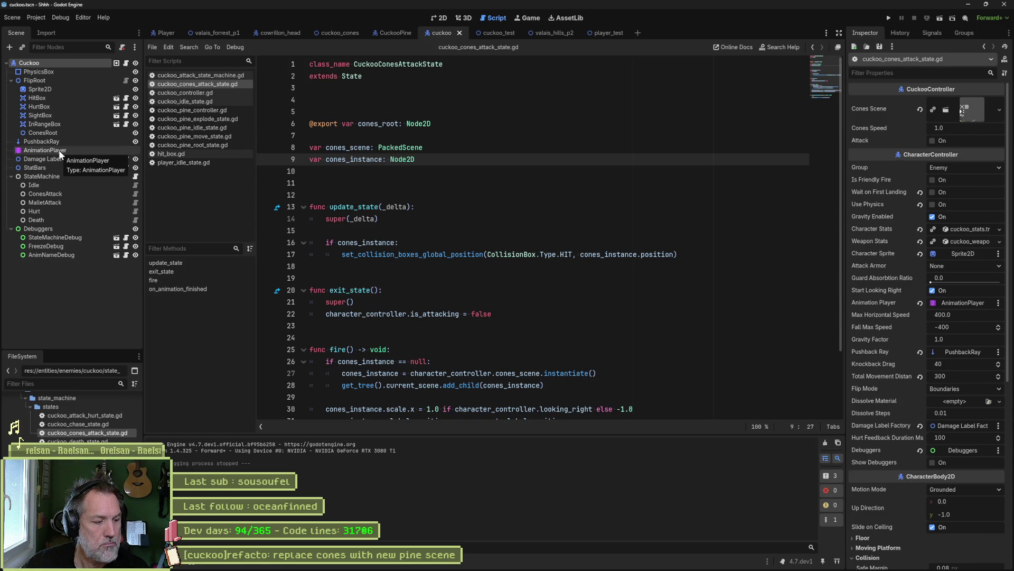
{"action": "scroll", "coordinate": [383, 284], "scroll_direction": "down", "scroll_amount": 3}
- Insert print_debug(self, " fire") as the first line of fire() and save the script
{"action": "left_click_drag", "start_coordinate": [409, 275], "coordinate": [528, 341]}
{"action": "left_click", "coordinate": [501, 285]}
{"action": "key", "text": "Up"}
{"action": "key", "text": "Return"}
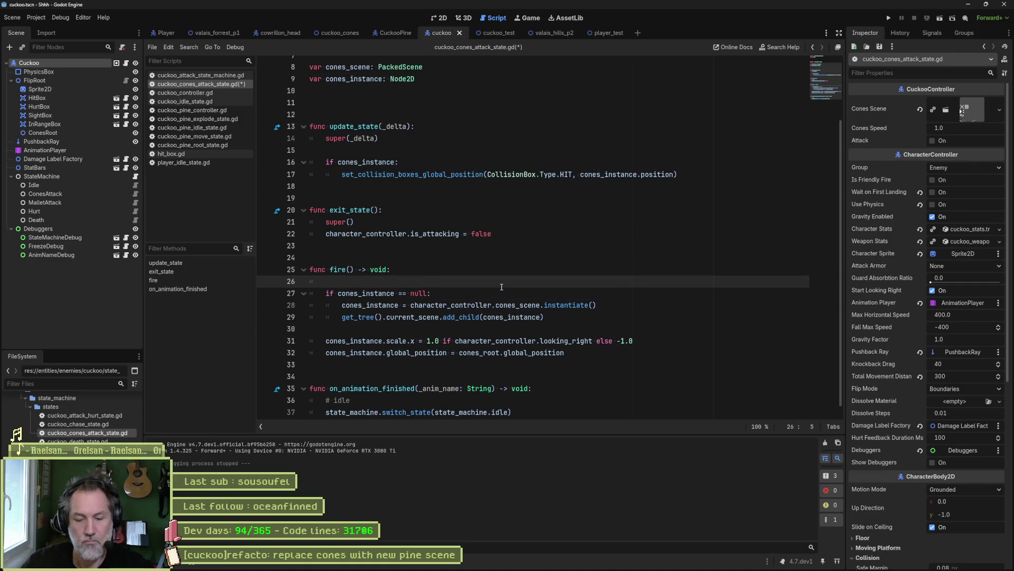
{"action": "type", "text": "print_debut"}
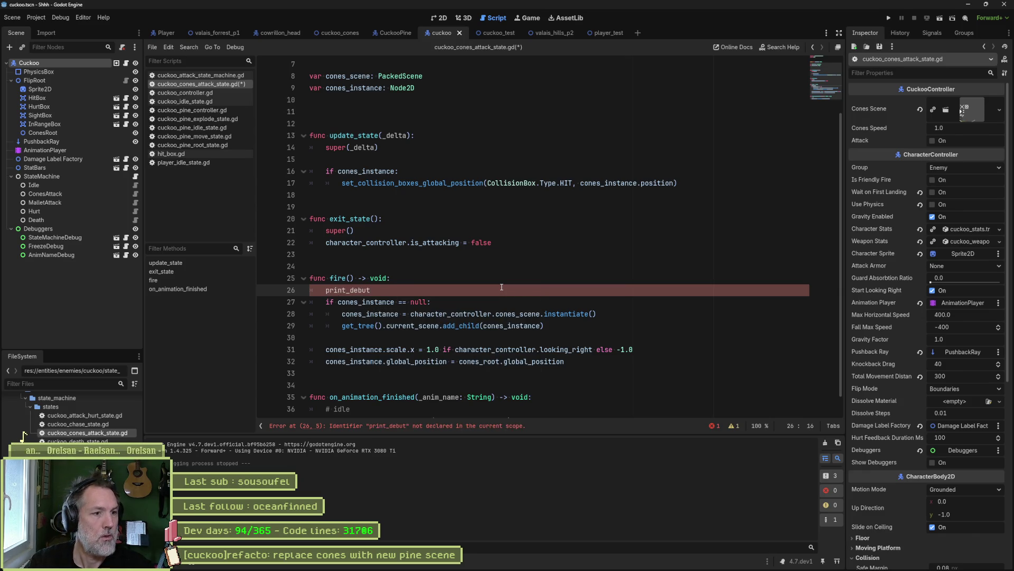
{"action": "key", "text": "BackSpace"}
{"action": "type", "text": "g()"}
{"action": "key", "text": "Left"}
{"action": "type", "text": "sel"}
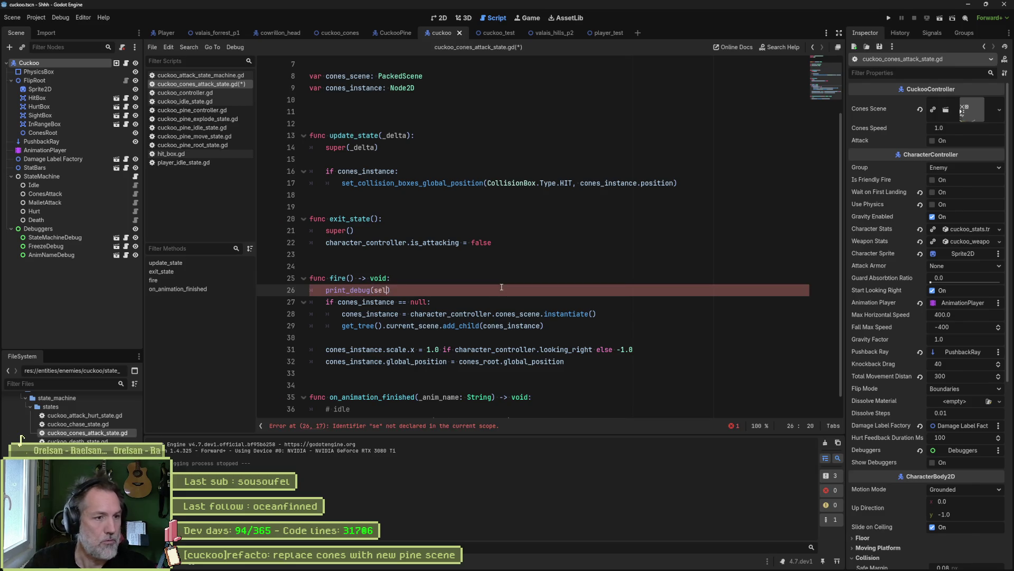
{"action": "type", "text": "f, \" fire"}
{"action": "key", "text": "ctrl+s"}
- Compare the Animation Name values of the ConesAttack and MalletAttack state nodes
{"action": "left_click", "coordinate": [100, 194]}
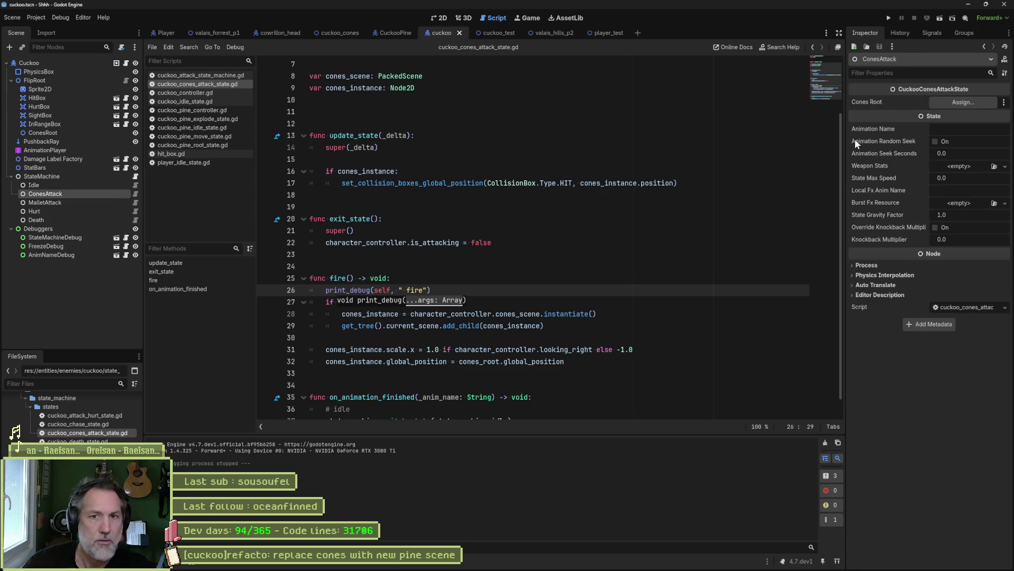
{"action": "left_click", "coordinate": [956, 129]}
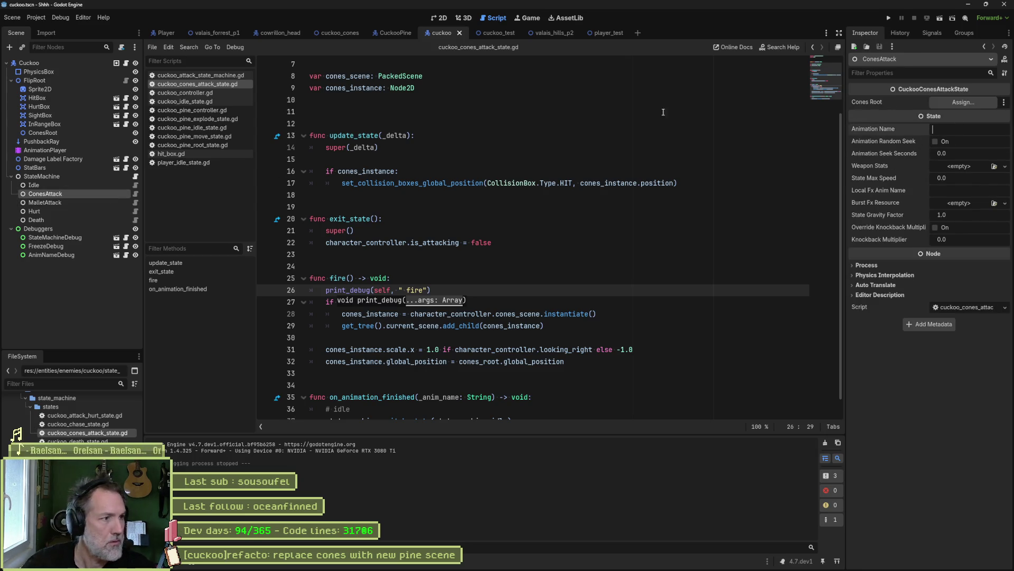
{"action": "left_click", "coordinate": [80, 201]}
{"action": "left_click", "coordinate": [85, 194]}
{"action": "left_click", "coordinate": [84, 202]}
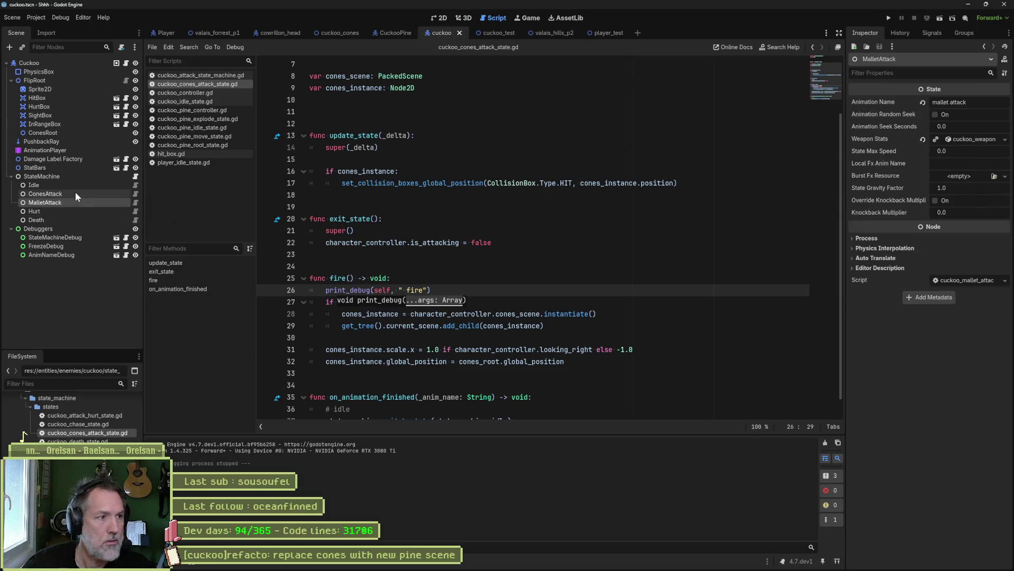
{"action": "left_click", "coordinate": [75, 193]}
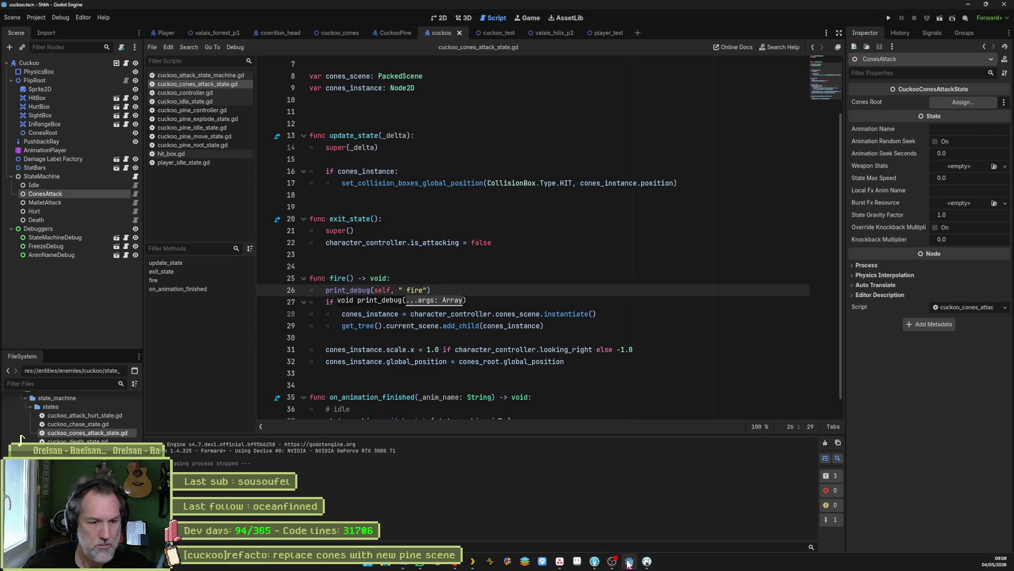
{"action": "left_click", "coordinate": [576, 561]}
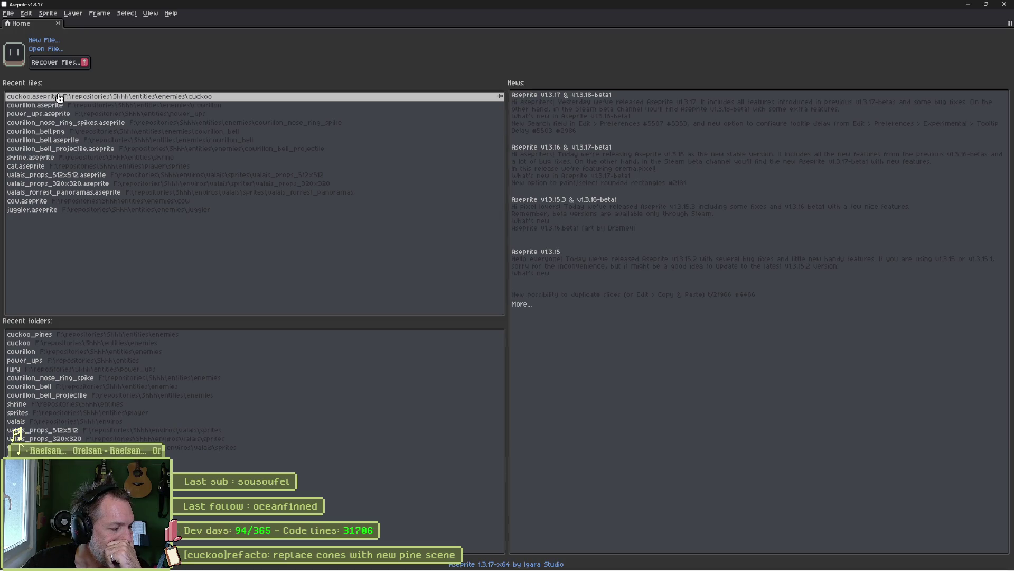
- In cuckoo.aseprite, rename the cones_attack tag (frames 13–20) to pine_attack
{"action": "left_click", "coordinate": [59, 98]}
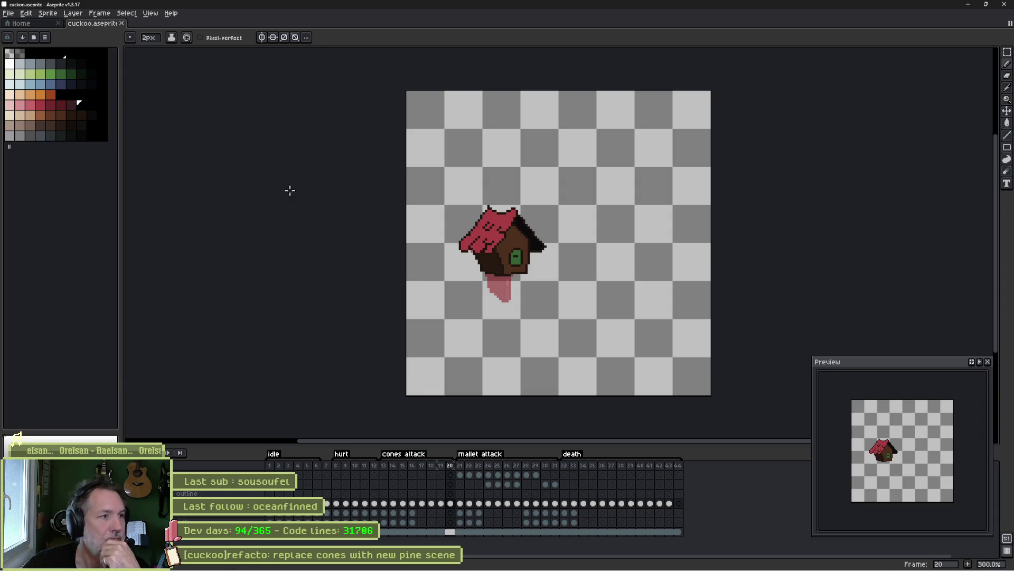
{"action": "double_click", "coordinate": [404, 454]}
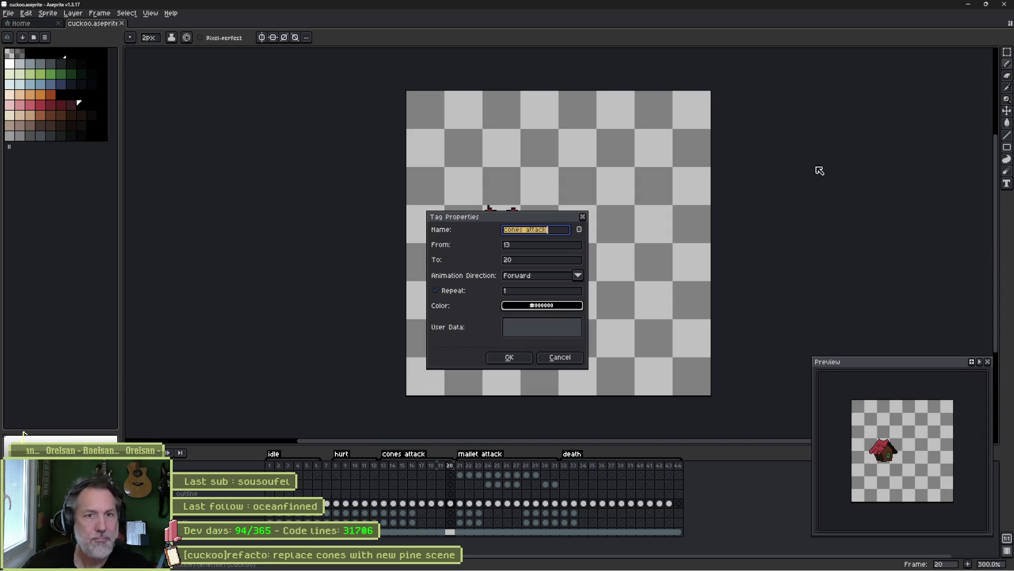
{"action": "left_click", "coordinate": [525, 230]}
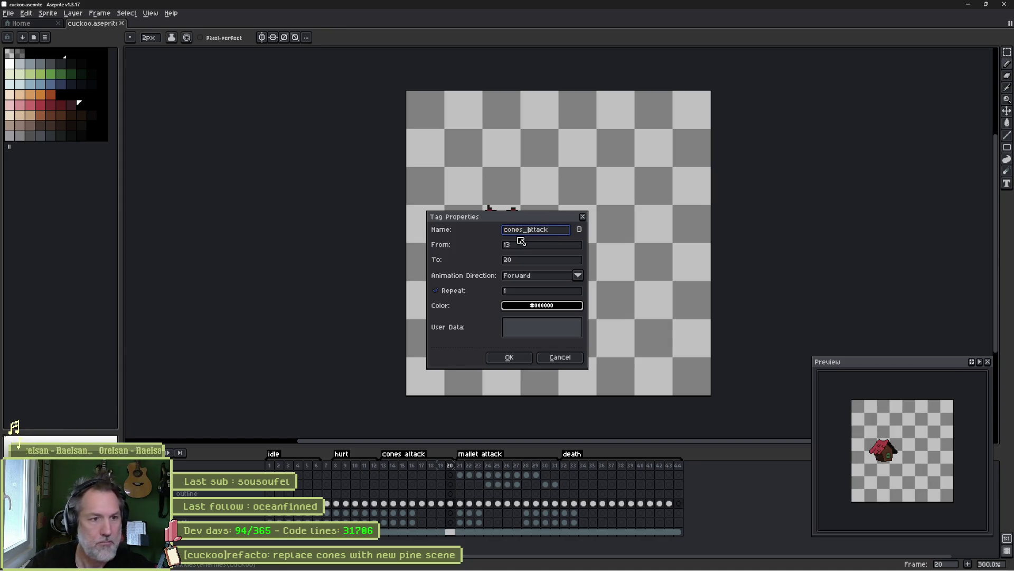
{"action": "type", "text": "pione"}
{"action": "key", "text": "BackSpace"}
{"action": "key", "text": "BackSpace"}
{"action": "type", "text": "ne"}
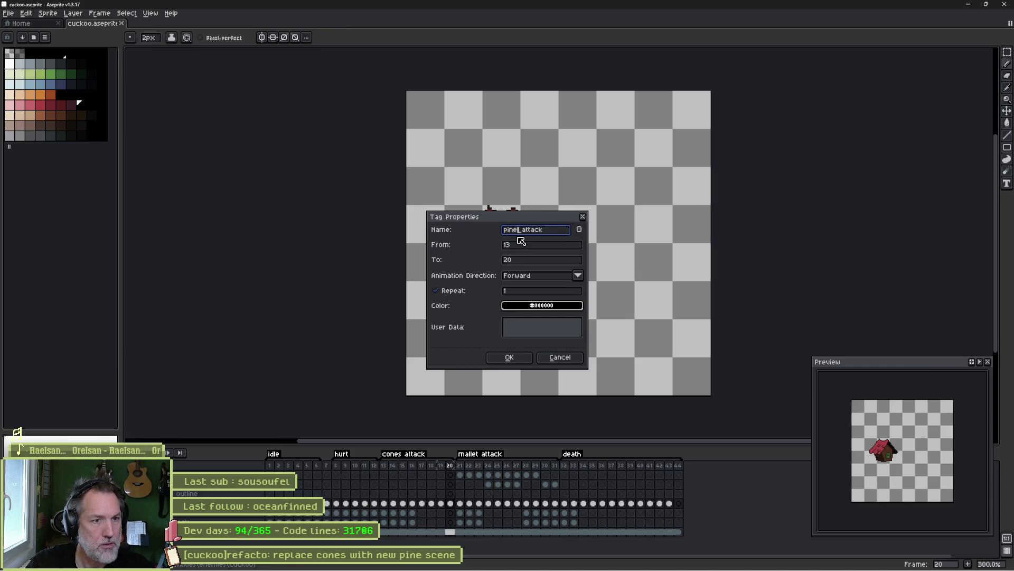
{"action": "key", "text": "Return"}
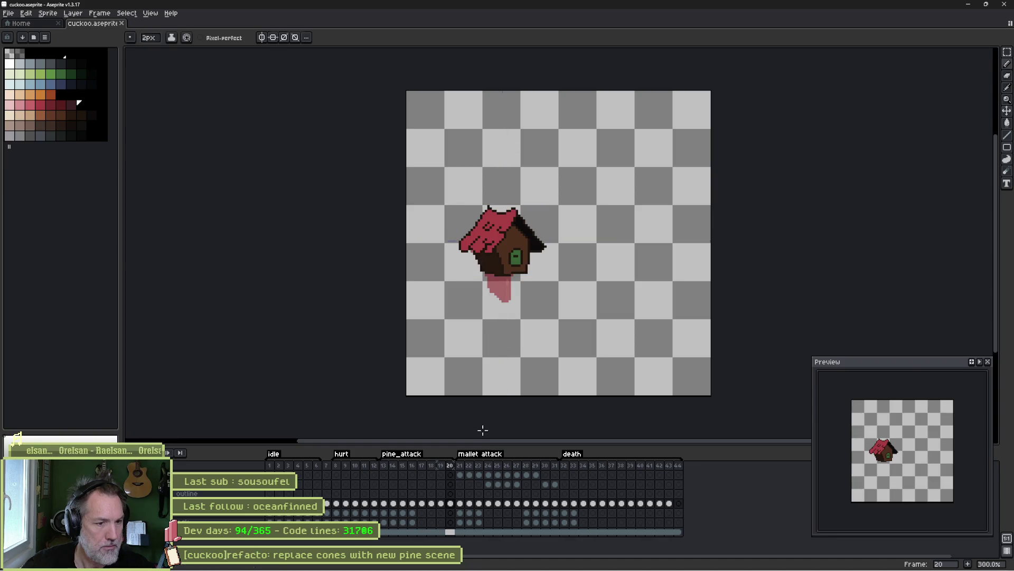
- Rename the mallet attack tag to mallet_attack and minimize Aseprite
{"action": "double_click", "coordinate": [486, 456]}
{"action": "left_click", "coordinate": [523, 231]}
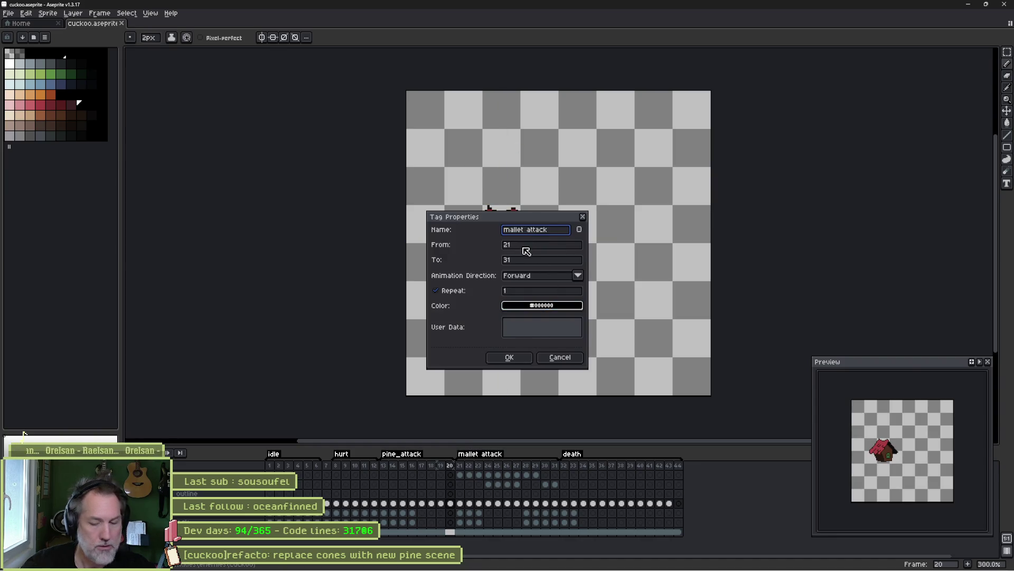
{"action": "type", "text": "_"}
{"action": "key", "text": "Return"}
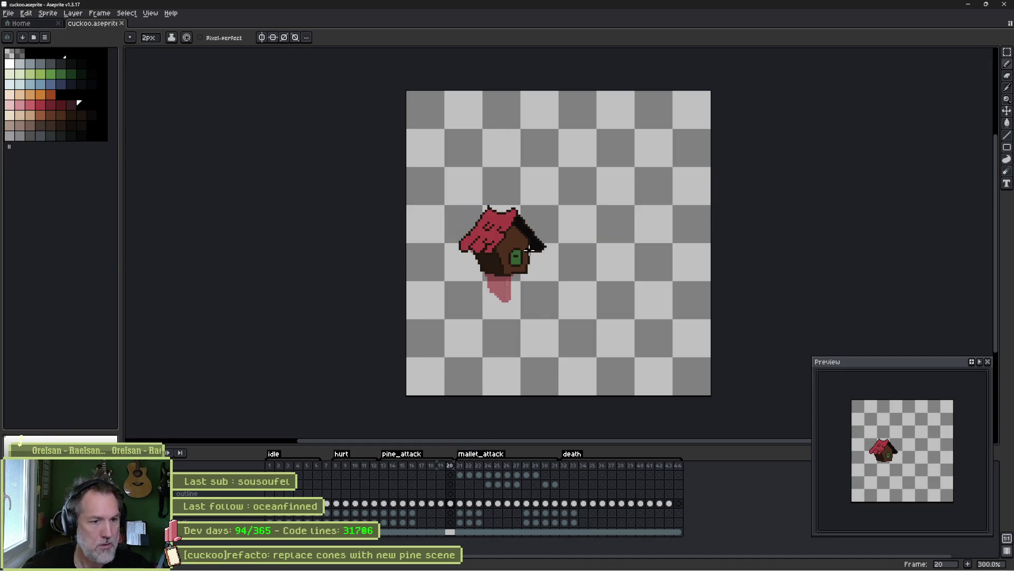
{"action": "left_click", "coordinate": [968, 5]}
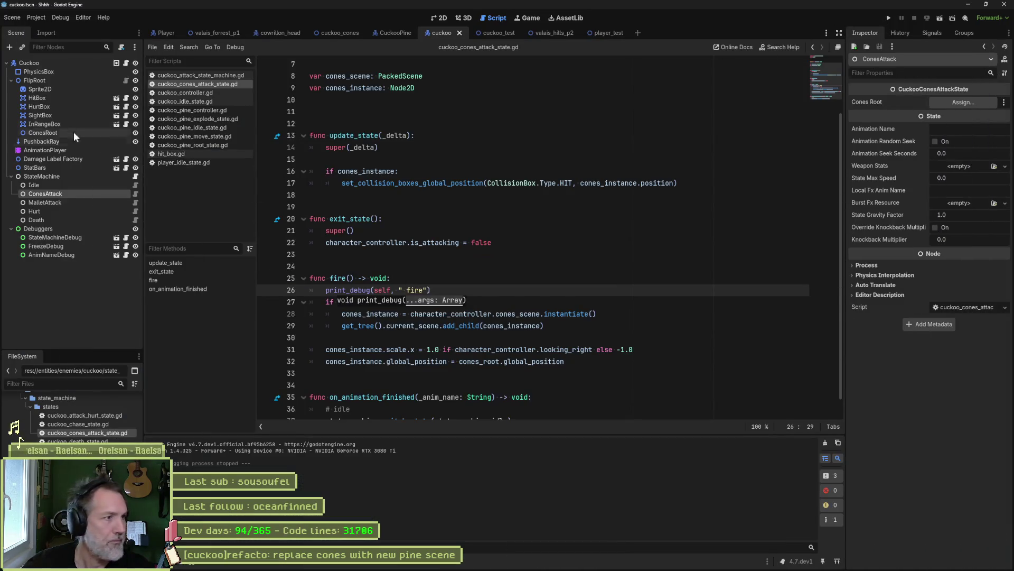
- Reimport the cuckoo's Sprite2D from the updated Aseprite file
{"action": "left_click", "coordinate": [62, 91]}
{"action": "scroll", "coordinate": [930, 317], "scroll_direction": "down", "scroll_amount": 10}
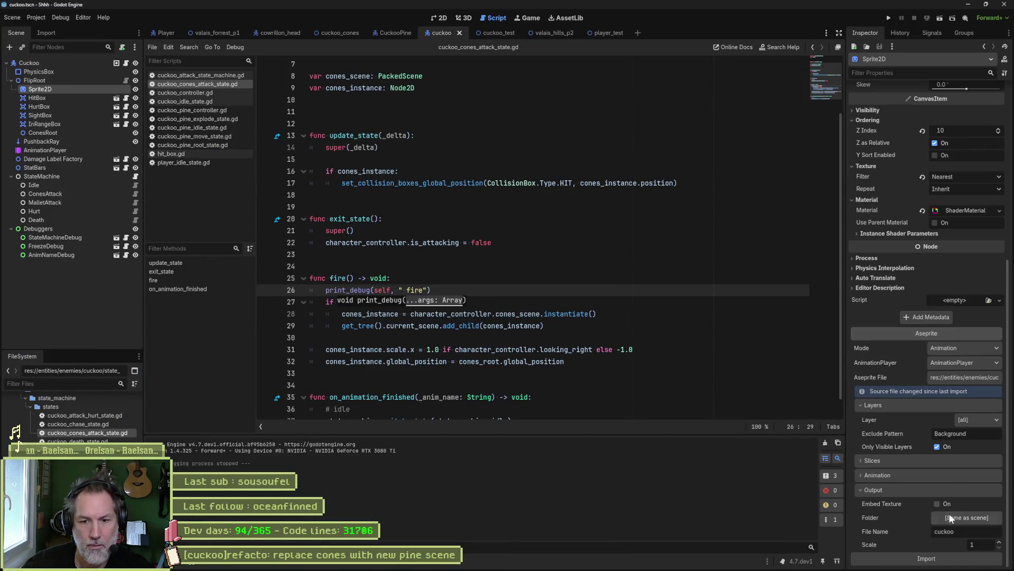
{"action": "left_click", "coordinate": [941, 559]}
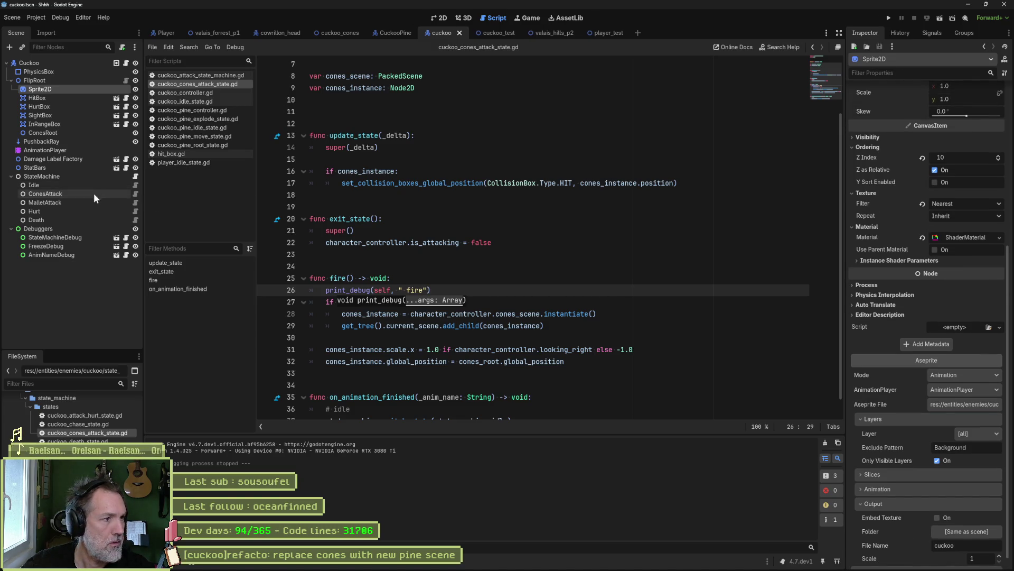
- Set Animation Name to cone_attack on ConesAttack and mallet_attack on MalletAttack, then save
{"action": "left_click", "coordinate": [94, 193]}
{"action": "left_click", "coordinate": [966, 130]}
{"action": "type", "text": "cone"}
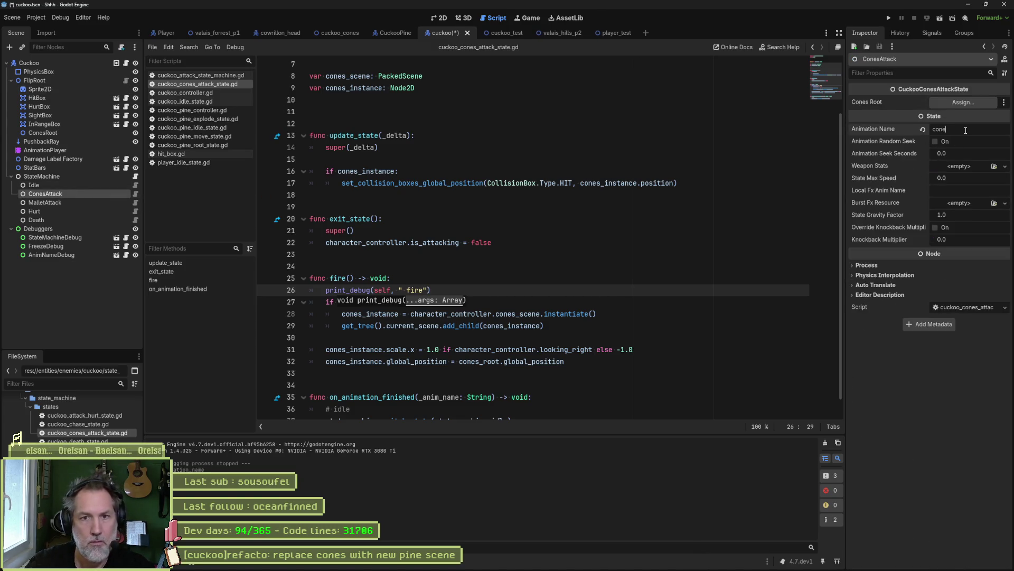
{"action": "type", "text": "_attack"}
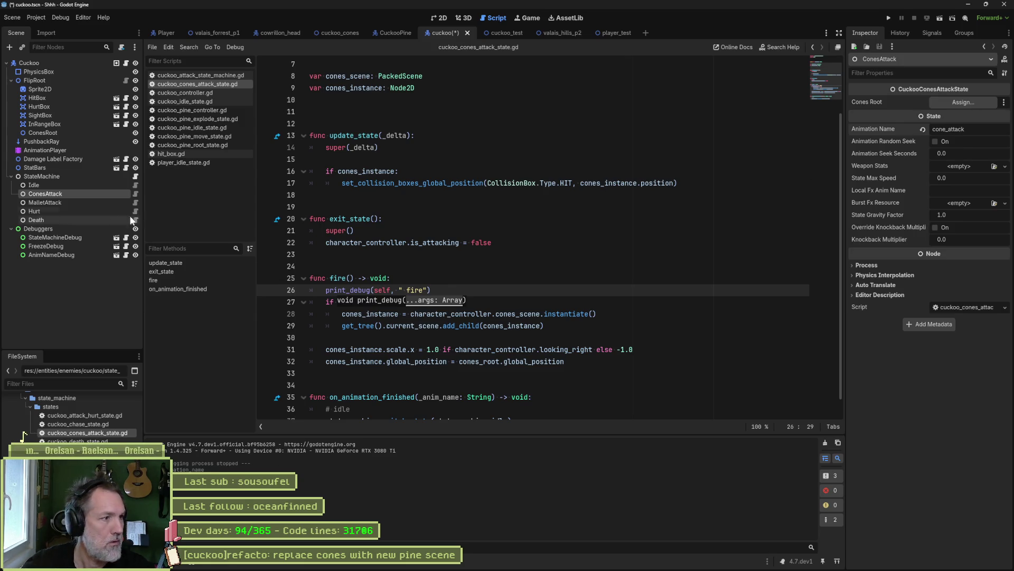
{"action": "left_click", "coordinate": [45, 202]}
{"action": "left_click", "coordinate": [950, 102]}
{"action": "key", "text": "BackSpace"}
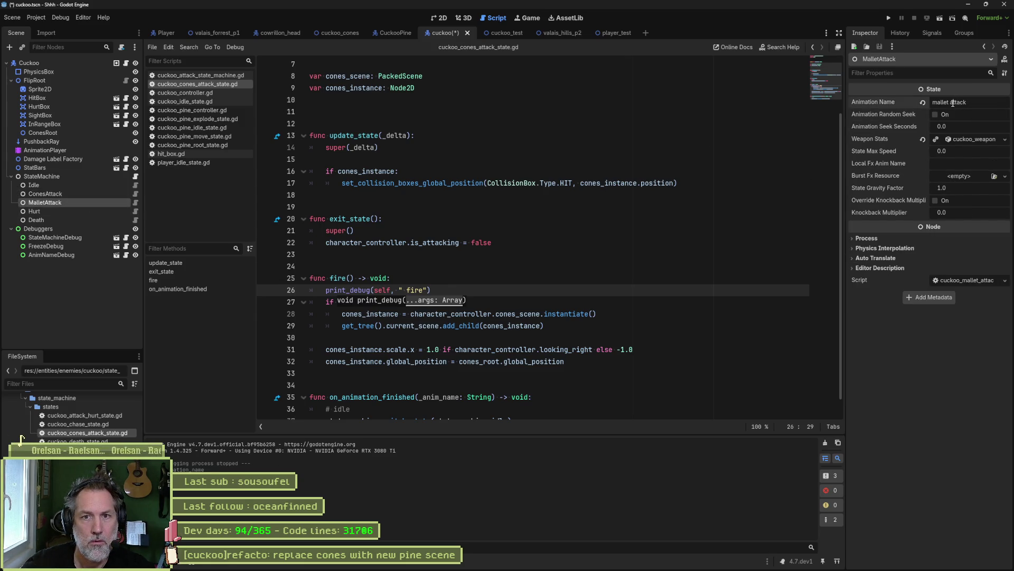
{"action": "type", "text": "_"}
{"action": "key", "text": "ctrl+s"}
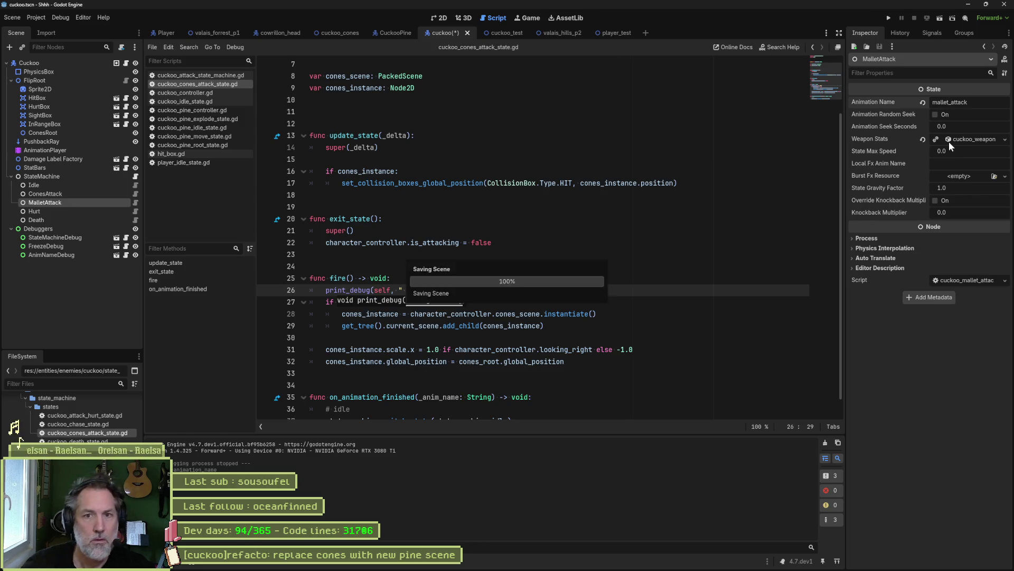
{"action": "left_click", "coordinate": [650, 206]}
- Run cuckoo_test, stop it, and return to the cuckoo scene
{"action": "left_click", "coordinate": [497, 33]}
{"action": "key", "text": "F6"}
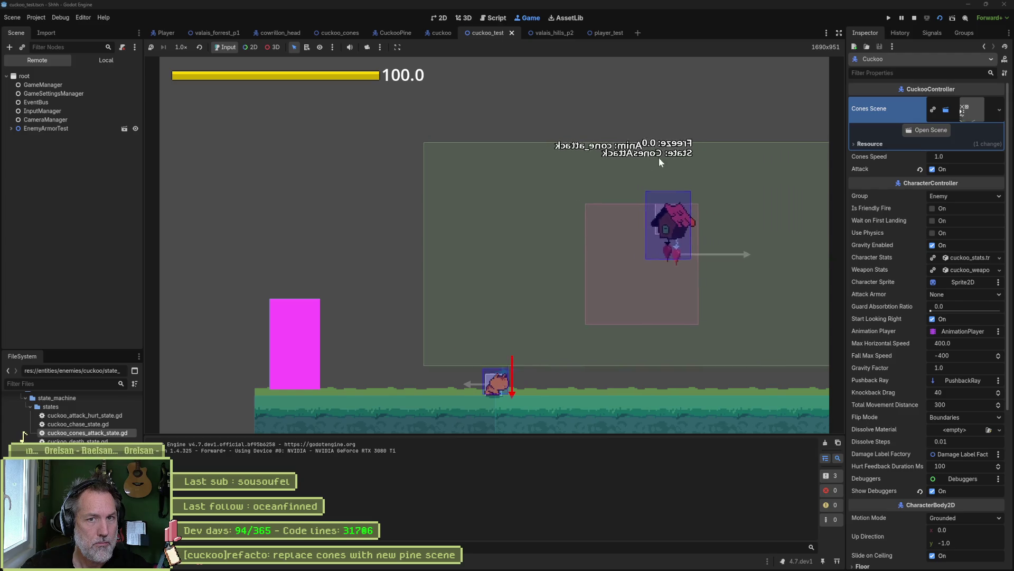
{"action": "key", "text": "F8"}
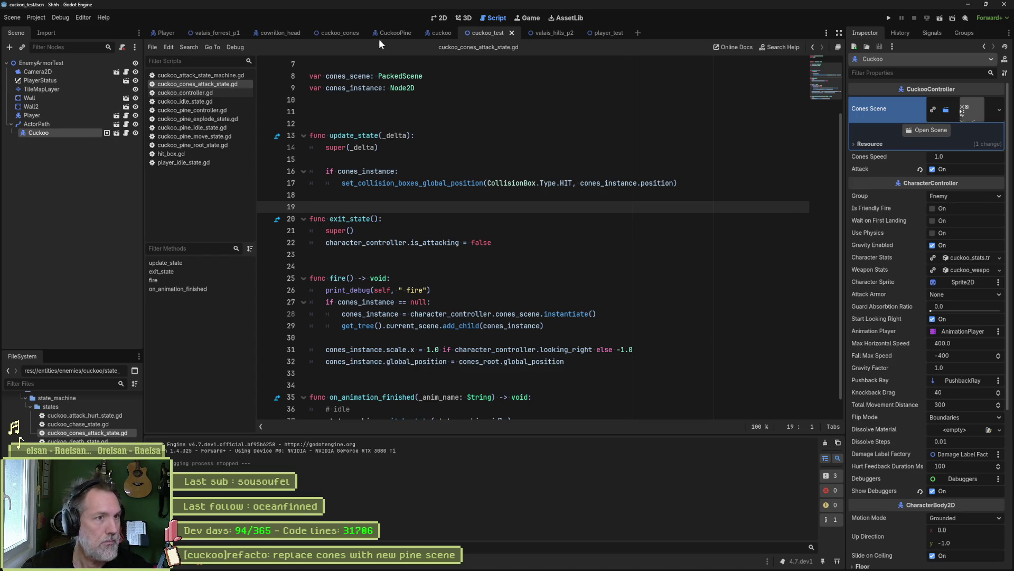
{"action": "left_click", "coordinate": [439, 32]}
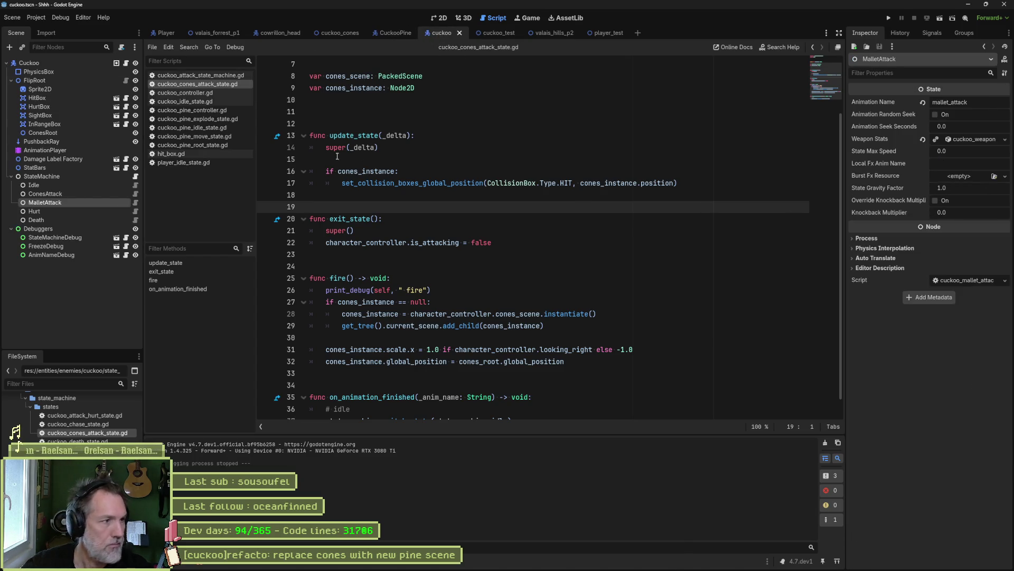
- Review the ConesAttack and MalletAttack states and the AnimationPlayer's list of cuckoo animations
{"action": "left_click", "coordinate": [99, 195]}
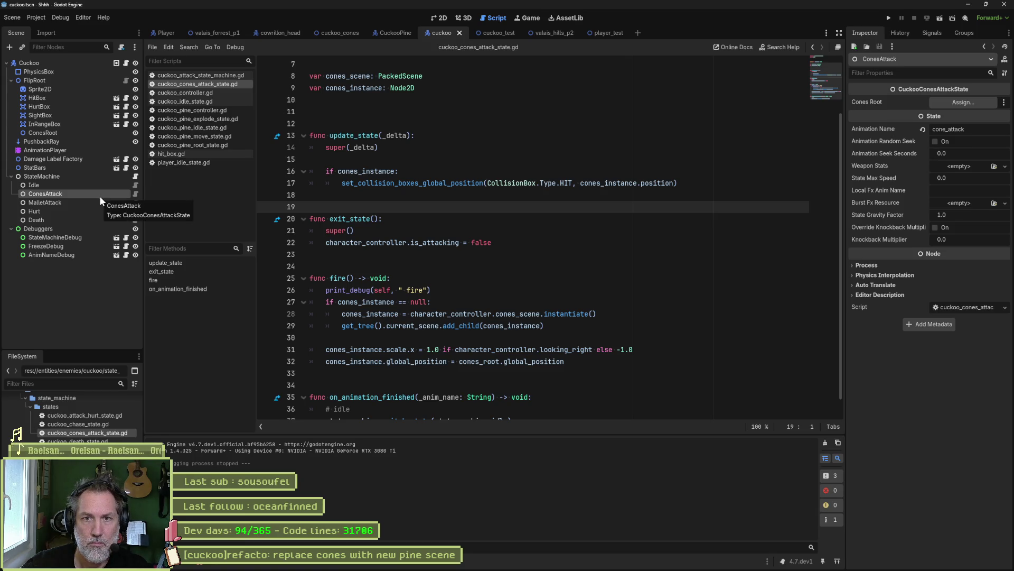
{"action": "left_click", "coordinate": [96, 204]}
{"action": "left_click", "coordinate": [90, 151]}
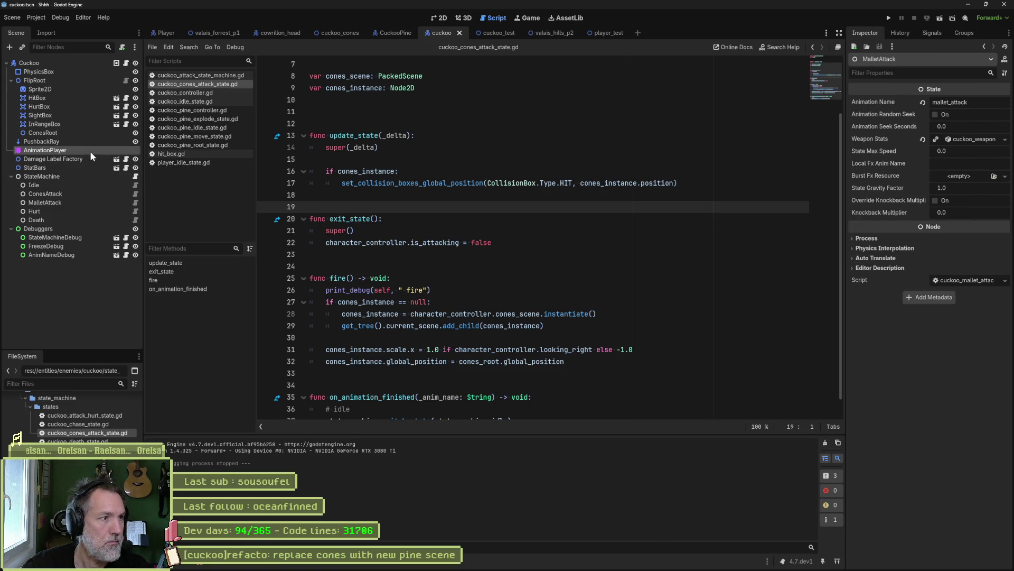
{"action": "left_click", "coordinate": [404, 345]}
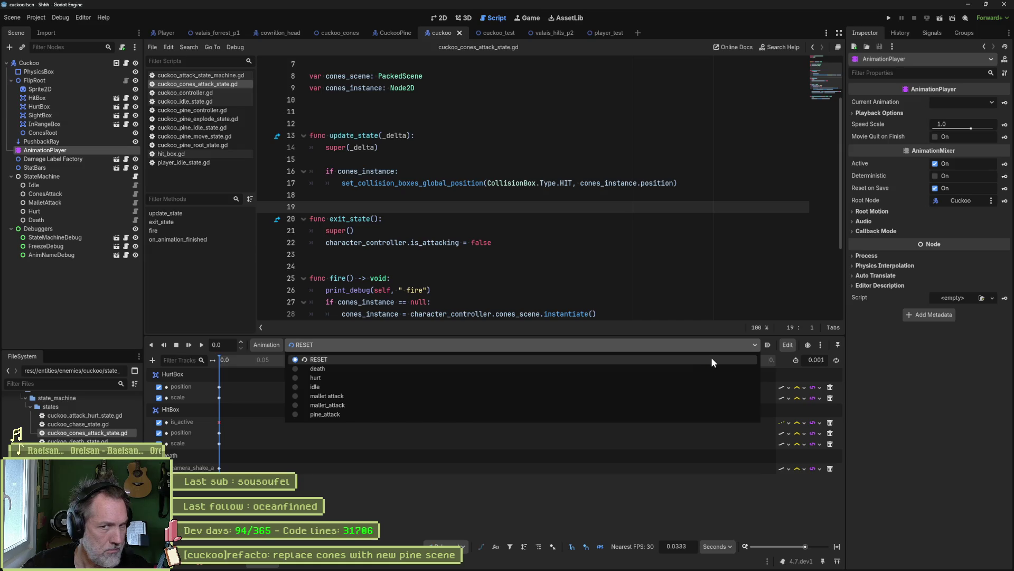
{"action": "left_click", "coordinate": [764, 352]}
- Delete both outdated mallet animations in the Manage Animations dialog
{"action": "left_click", "coordinate": [788, 344]}
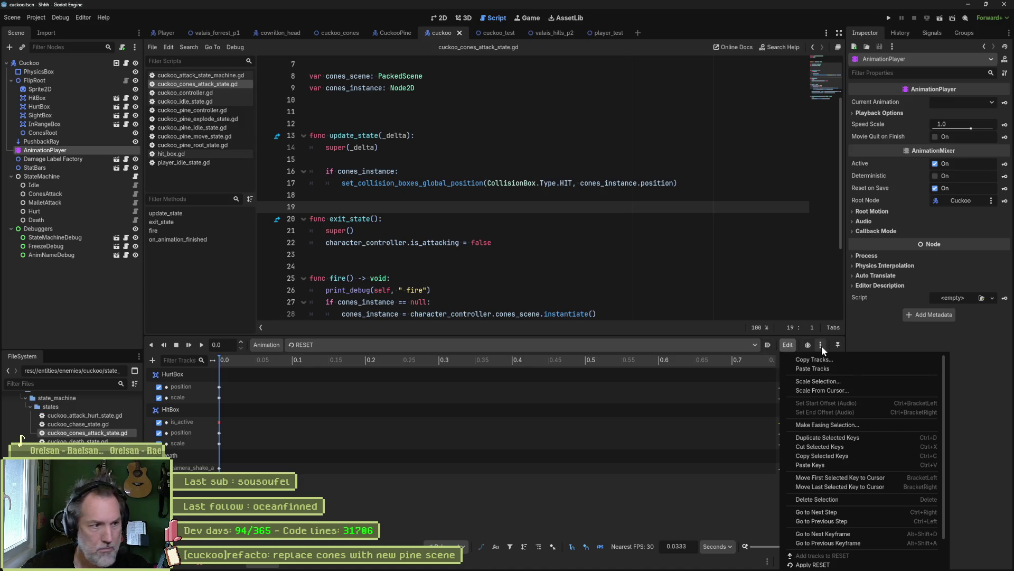
{"action": "left_click", "coordinate": [274, 347]}
{"action": "left_click", "coordinate": [274, 347]}
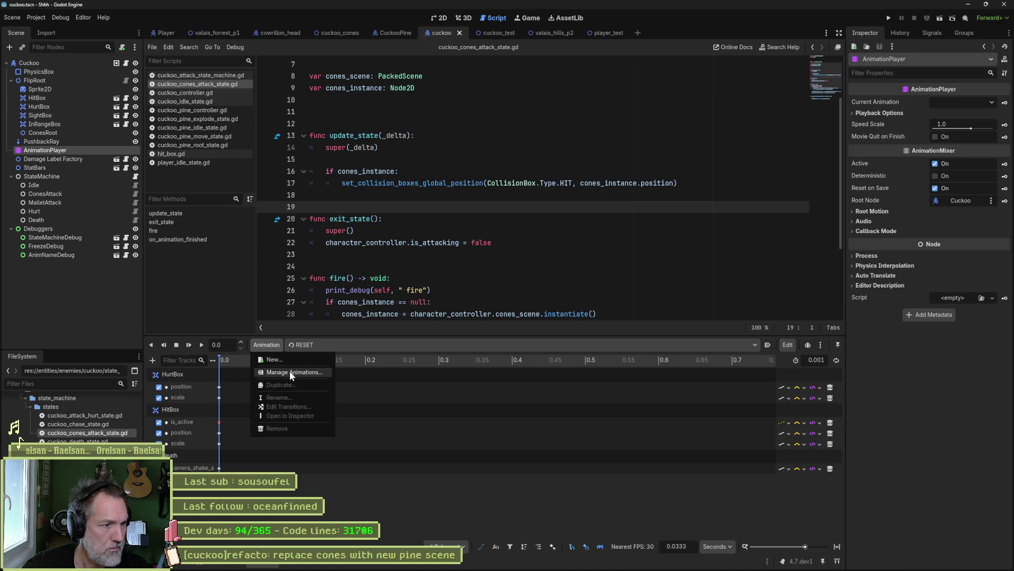
{"action": "left_click", "coordinate": [290, 371]}
{"action": "left_click", "coordinate": [749, 225]}
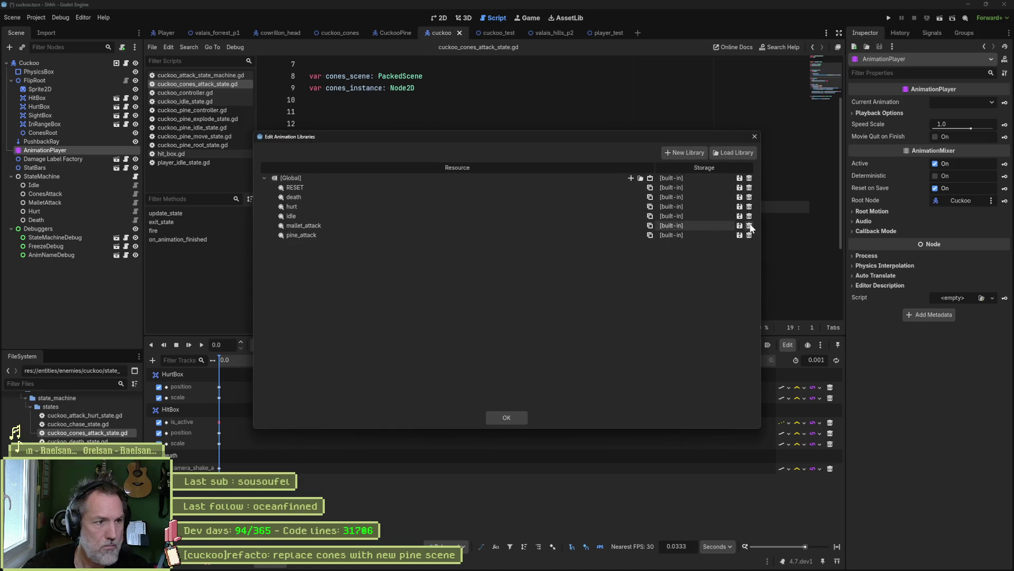
{"action": "left_click", "coordinate": [749, 225]}
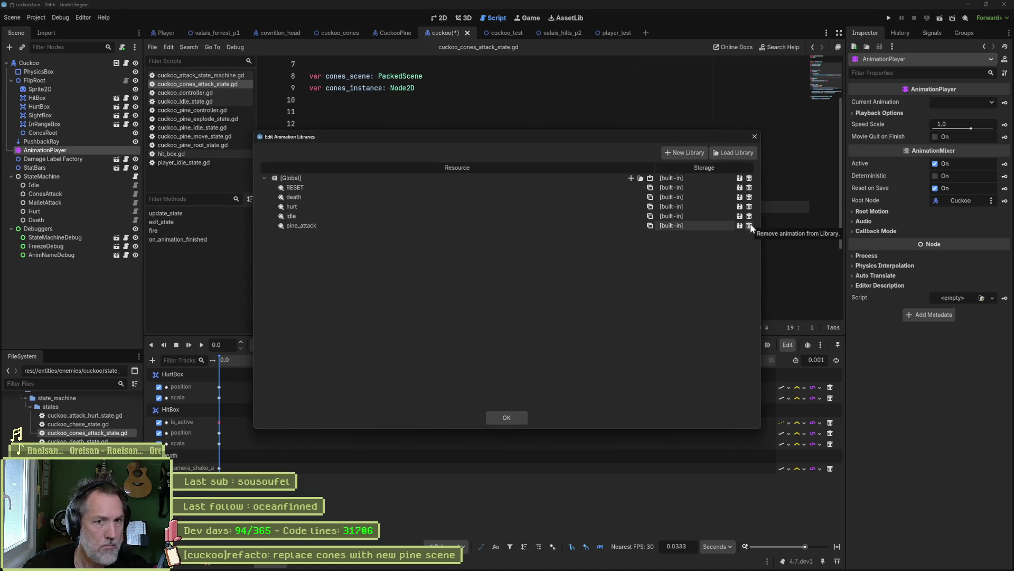
{"action": "left_click", "coordinate": [521, 416]}
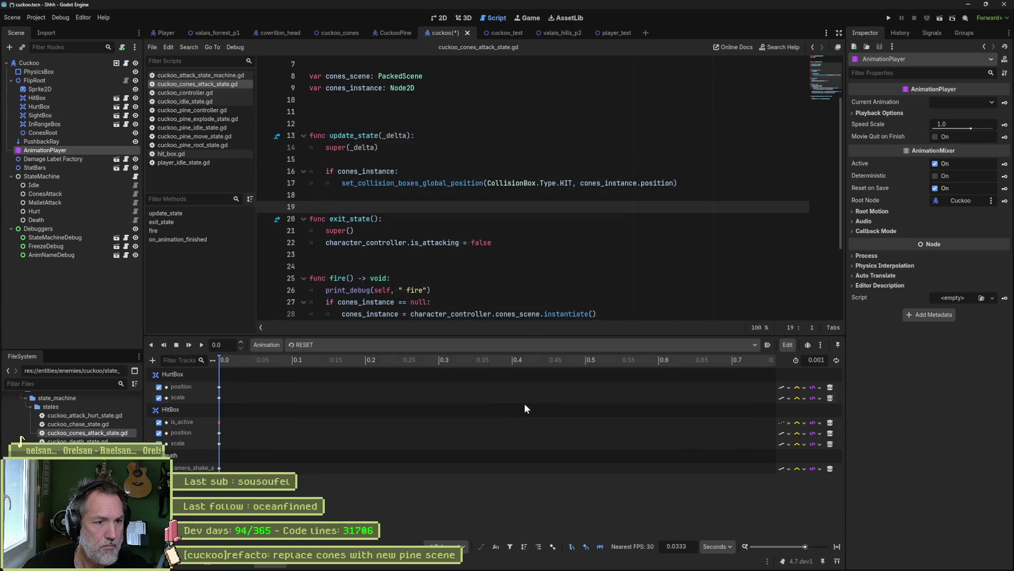
- Reimport the cuckoo Sprite2D to restore a single mallet_attack animation
{"action": "left_click", "coordinate": [42, 89]}
{"action": "scroll", "coordinate": [905, 420], "scroll_direction": "down", "scroll_amount": 10}
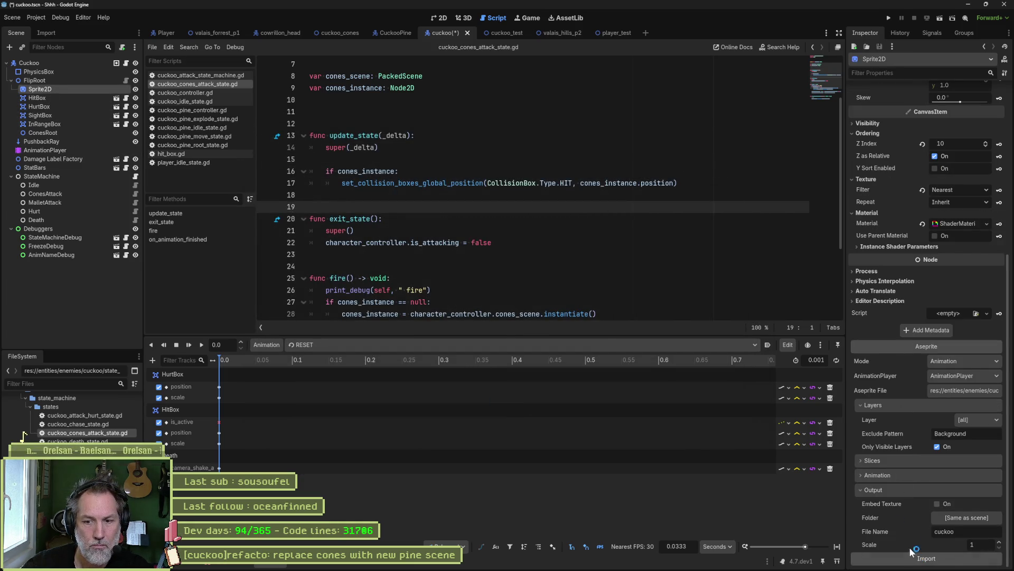
{"action": "left_click", "coordinate": [726, 346]}
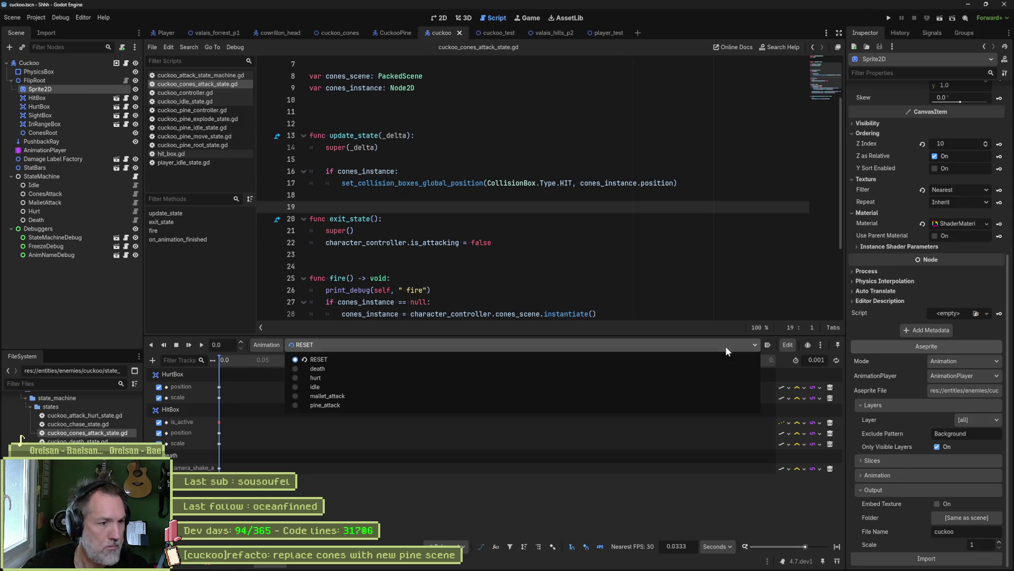
- Set the ConesAttack state's Animation Name to pine_attack
{"action": "left_click", "coordinate": [565, 485]}
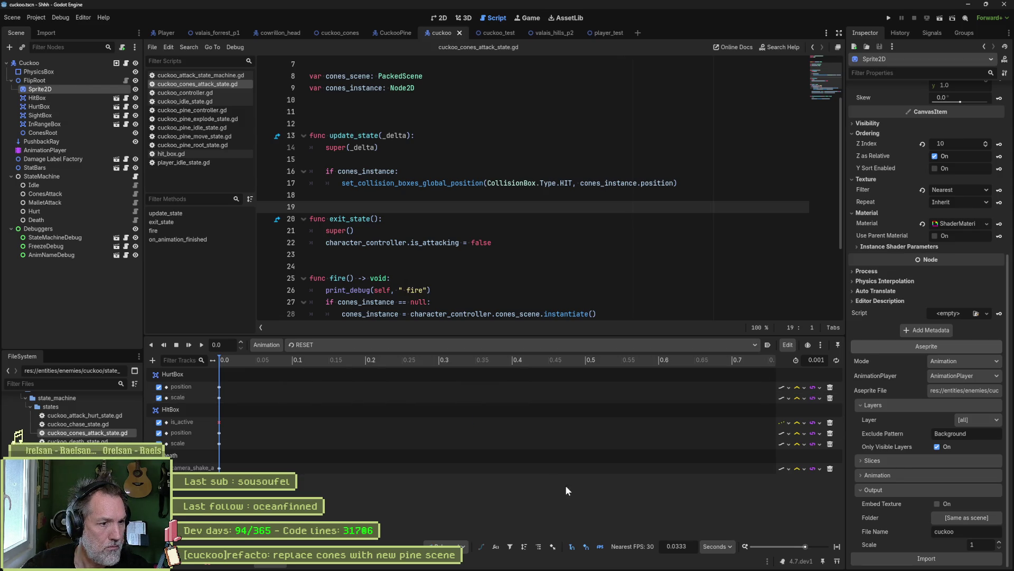
{"action": "left_click", "coordinate": [43, 197]}
{"action": "left_click", "coordinate": [940, 129]}
{"action": "key", "text": "Delete"}
{"action": "key", "text": "Delete"}
{"action": "key", "text": "Delete"}
{"action": "type", "text": "pine_attack"}
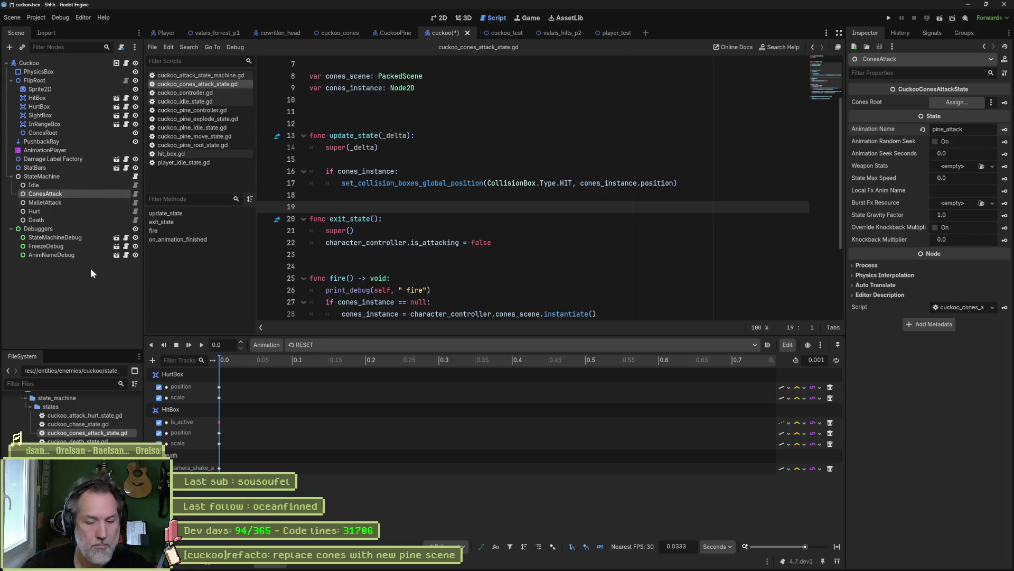
- Rename the ConesAttack node to PineAttack and save the cuckoo scene
{"action": "key", "text": "F2"}
{"action": "key", "text": "Delete"}
{"action": "key", "text": "Delete"}
{"action": "key", "text": "Delete"}
{"action": "type", "text": "Pi"}
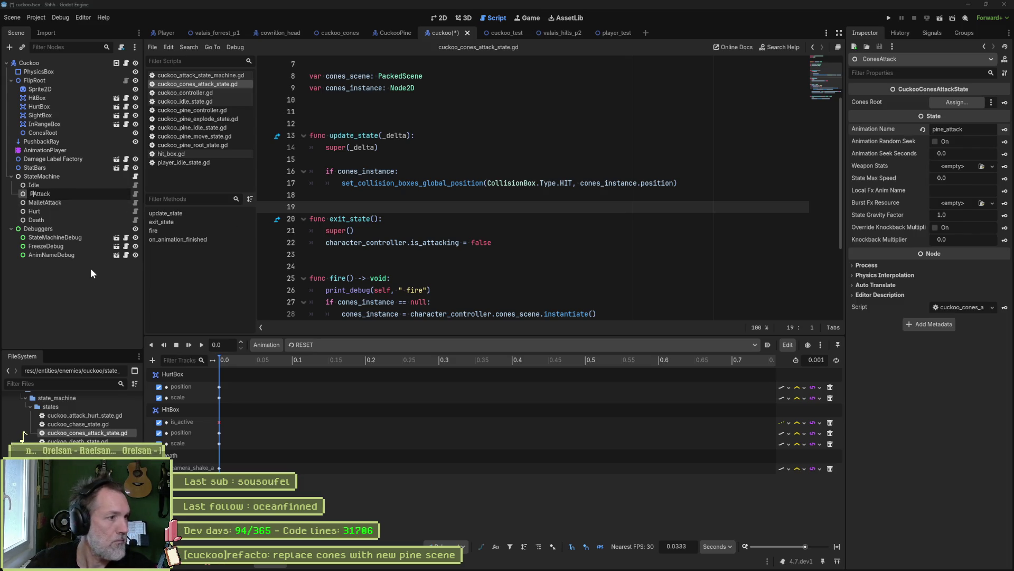
{"action": "type", "text": "ne"}
{"action": "key", "text": "Return"}
{"action": "key", "text": "ctrl+s"}
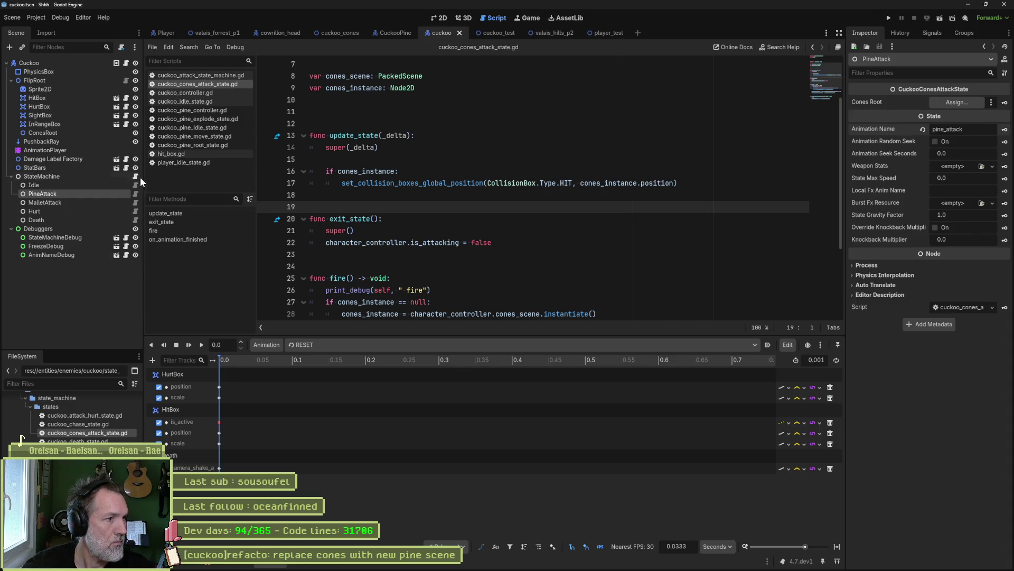
{"action": "left_click", "coordinate": [133, 177]}
{"action": "key", "text": "Up"}
{"action": "key", "text": "ctrl+shift+k"}
{"action": "key", "text": "End"}
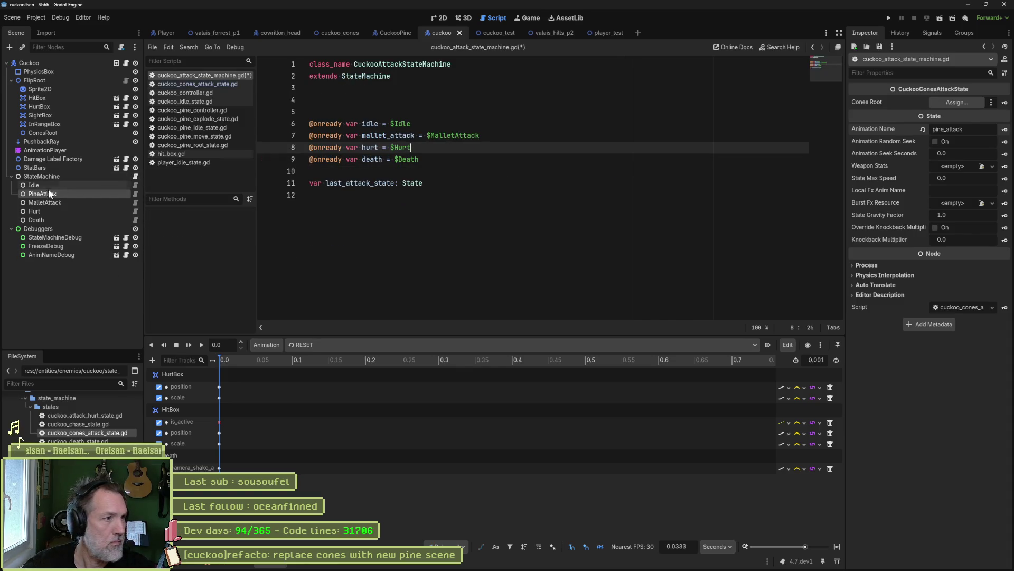
{"action": "left_click_drag", "start_coordinate": [46, 193], "coordinate": [466, 144]}
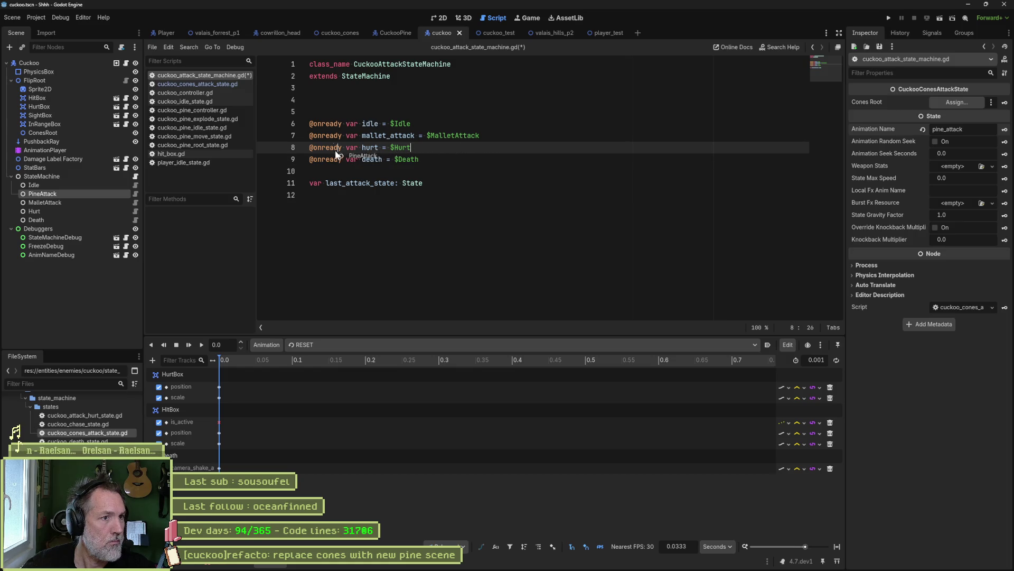
{"action": "left_click_drag", "start_coordinate": [335, 150], "coordinate": [307, 150]}
{"action": "left_click", "coordinate": [488, 147]}
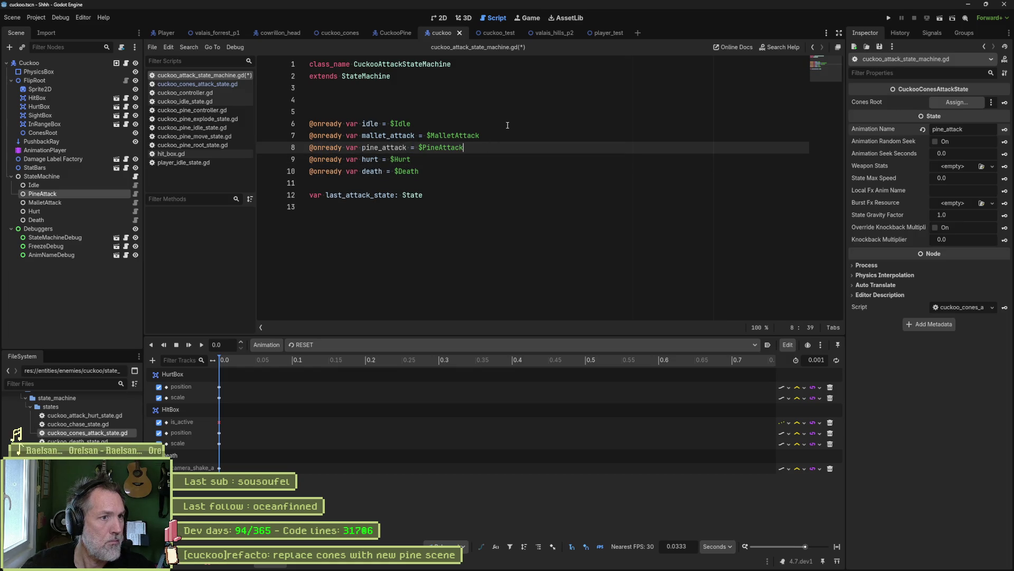
{"action": "key", "text": "alt+Up"}
{"action": "key", "text": "ctrl+s"}
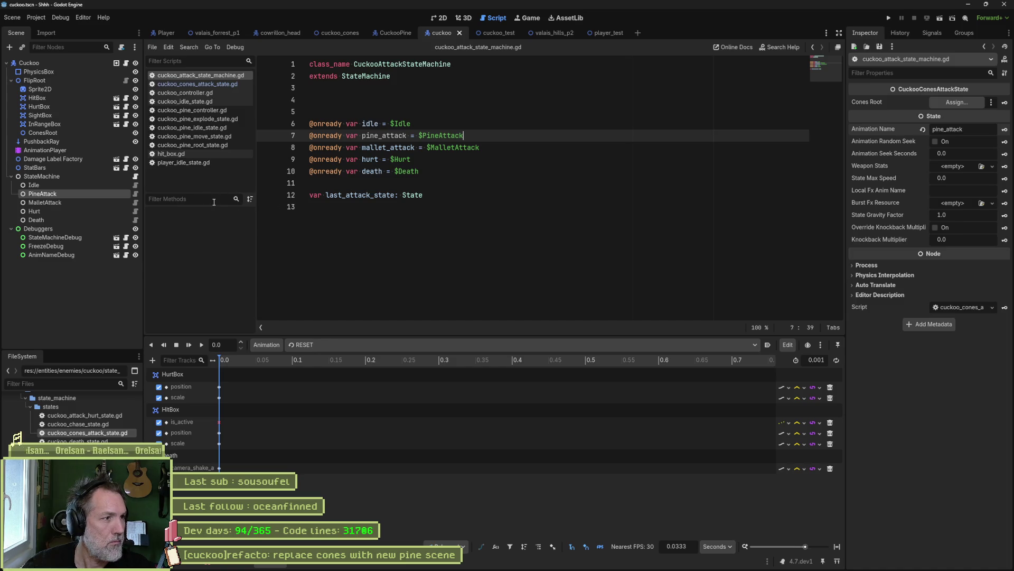
{"action": "left_click", "coordinate": [135, 185]}
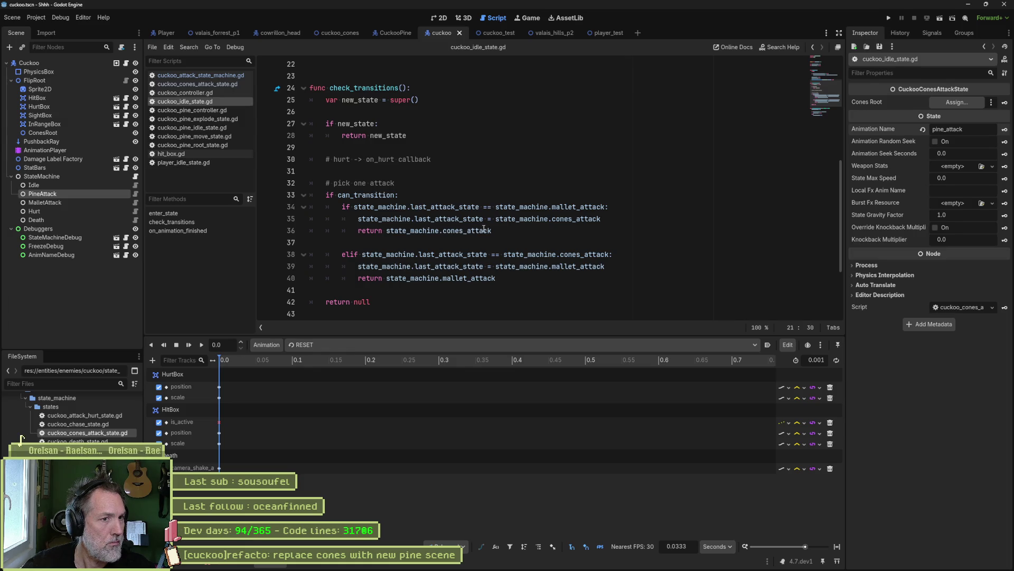
- Replace all cones_attack matches in cuckoo_idle_state.gd with pine_attack, then show the cuckoo_test scene
{"action": "left_click", "coordinate": [461, 231]}
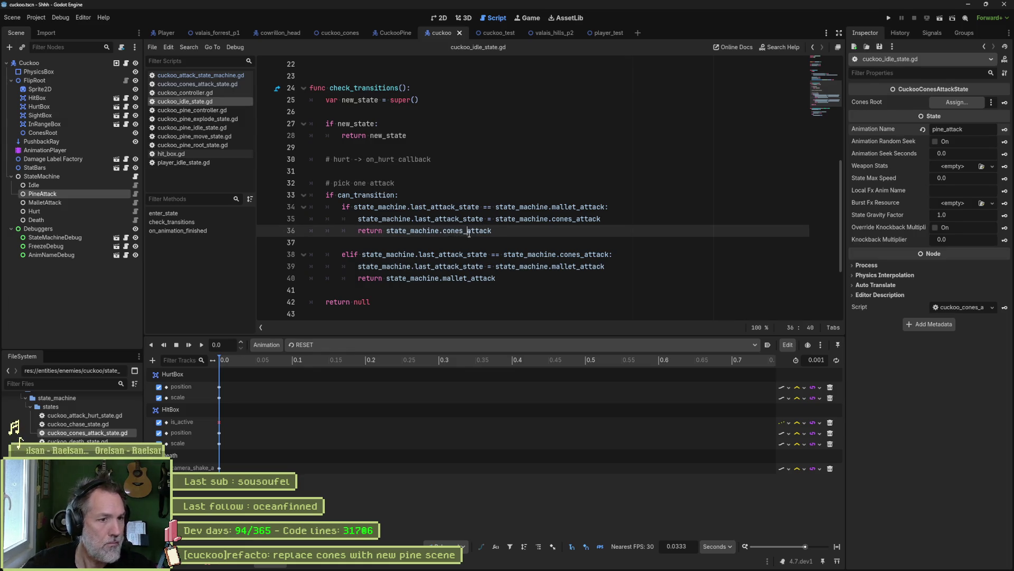
{"action": "double_click", "coordinate": [469, 231]}
{"action": "key", "text": "ctrl+shift+r"}
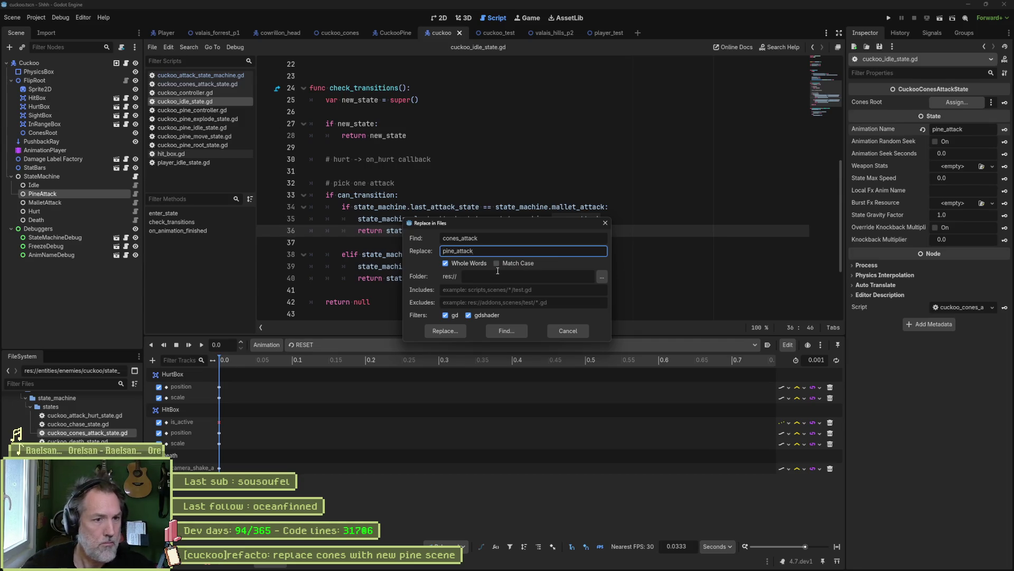
{"action": "left_click", "coordinate": [460, 330]}
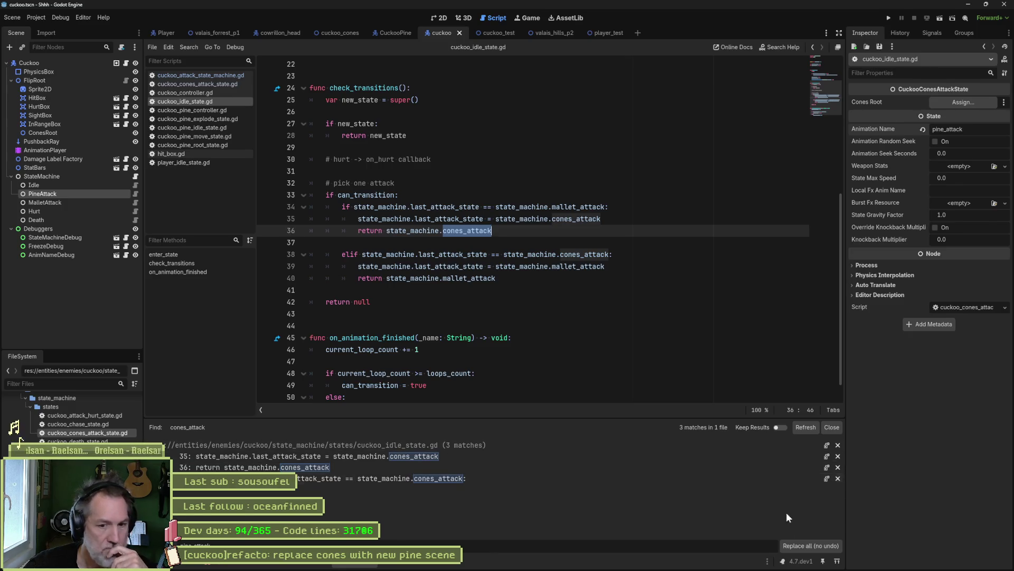
{"action": "left_click", "coordinate": [811, 545]}
{"action": "left_click", "coordinate": [795, 426]}
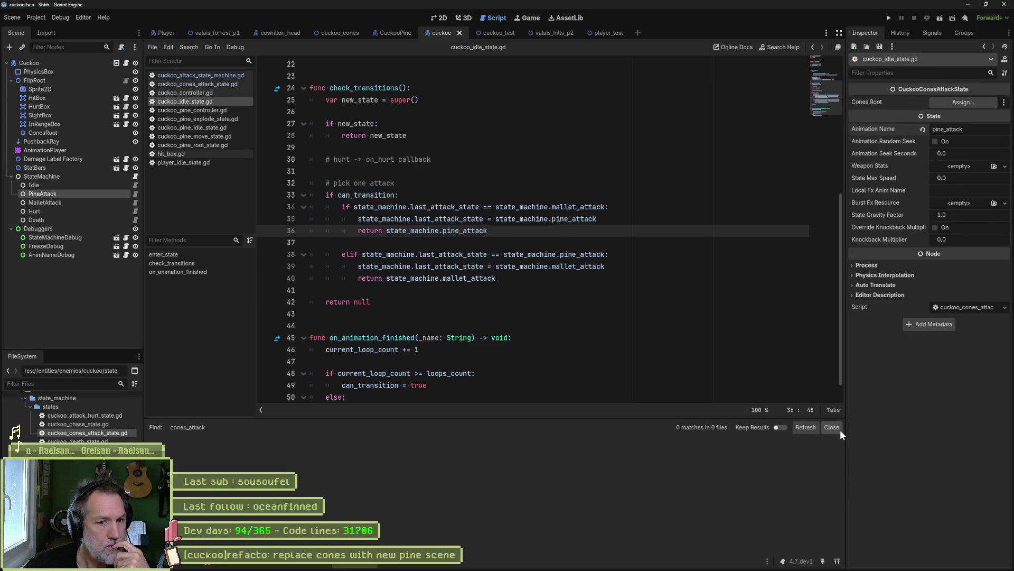
{"action": "left_click", "coordinate": [832, 427]}
{"action": "left_click", "coordinate": [698, 315]}
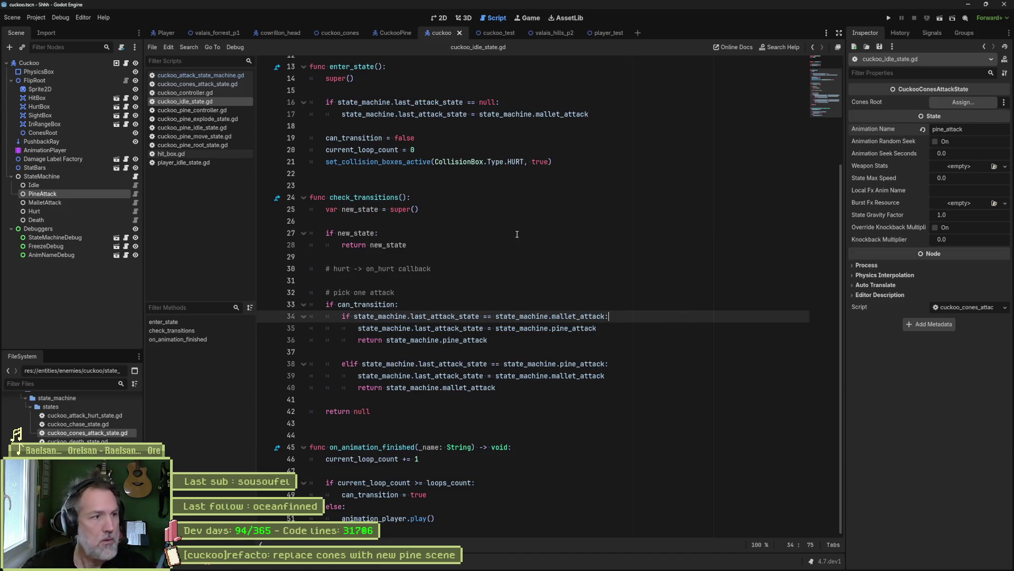
{"action": "left_click", "coordinate": [488, 32]}
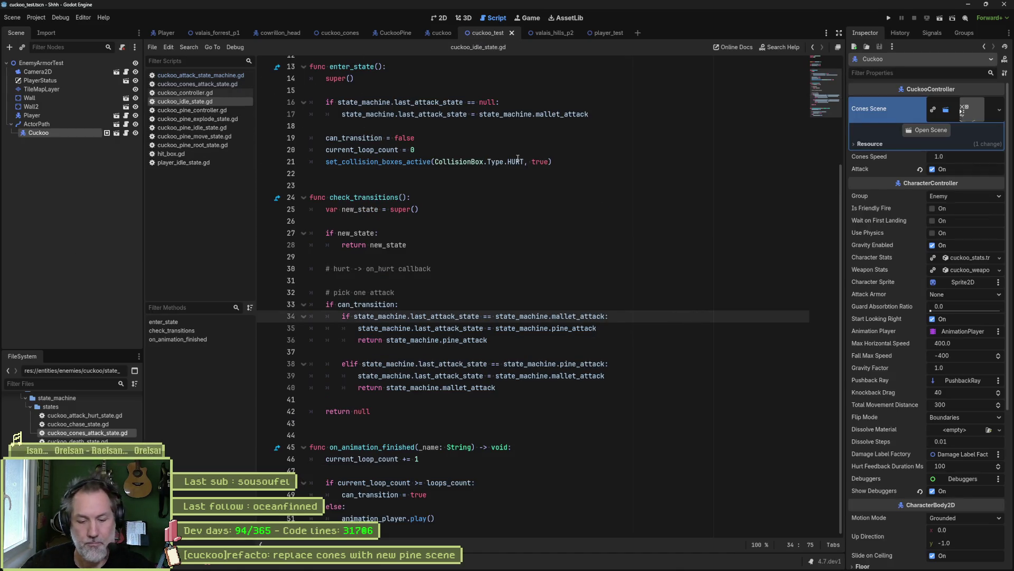
- Test-run cuckoo_test to see PineAttack and MalletAttack alternate, then stop and return to the cuckoo scene
{"action": "key", "text": "F6"}
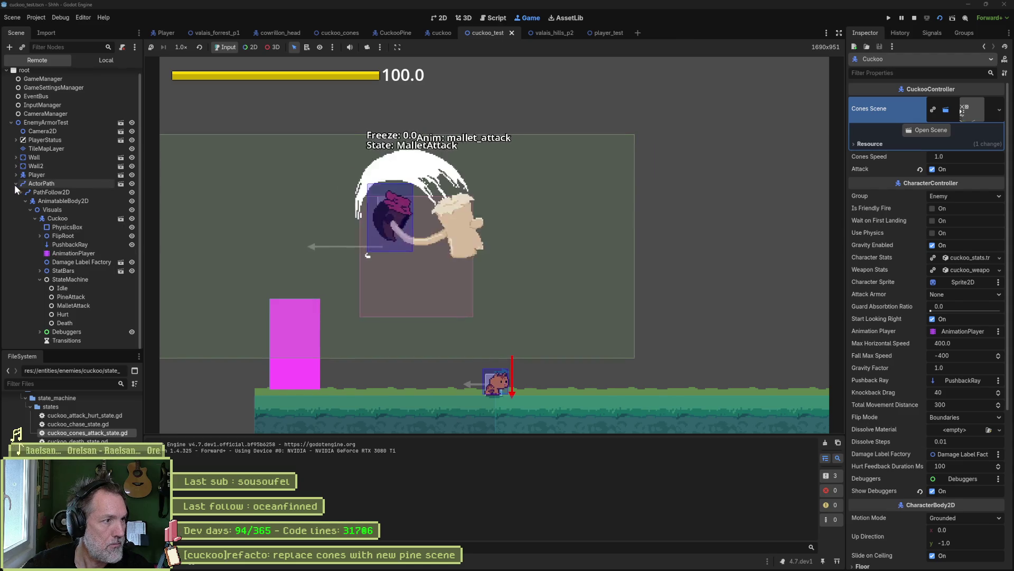
{"action": "left_click", "coordinate": [915, 18]}
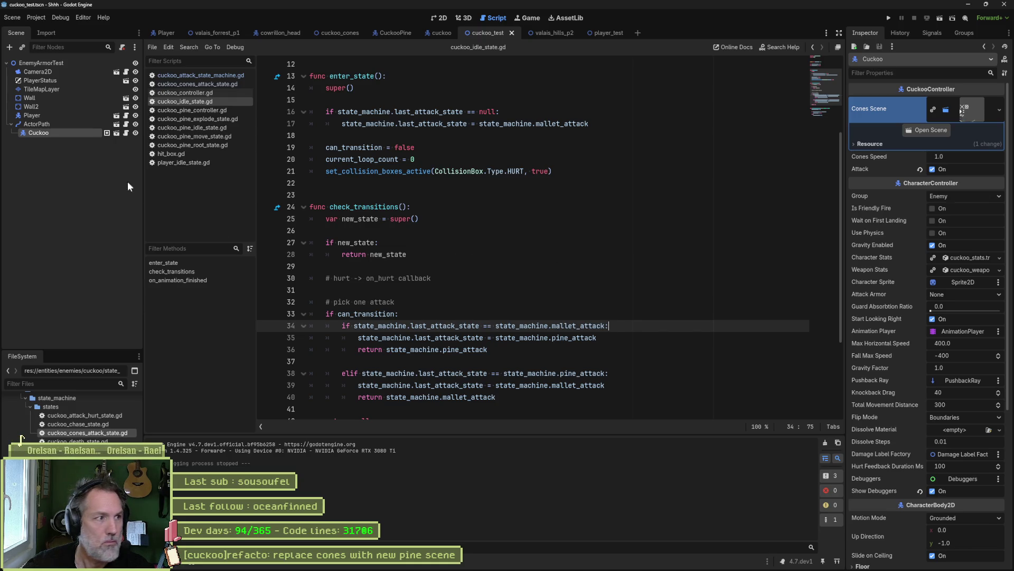
{"action": "left_click", "coordinate": [439, 33]}
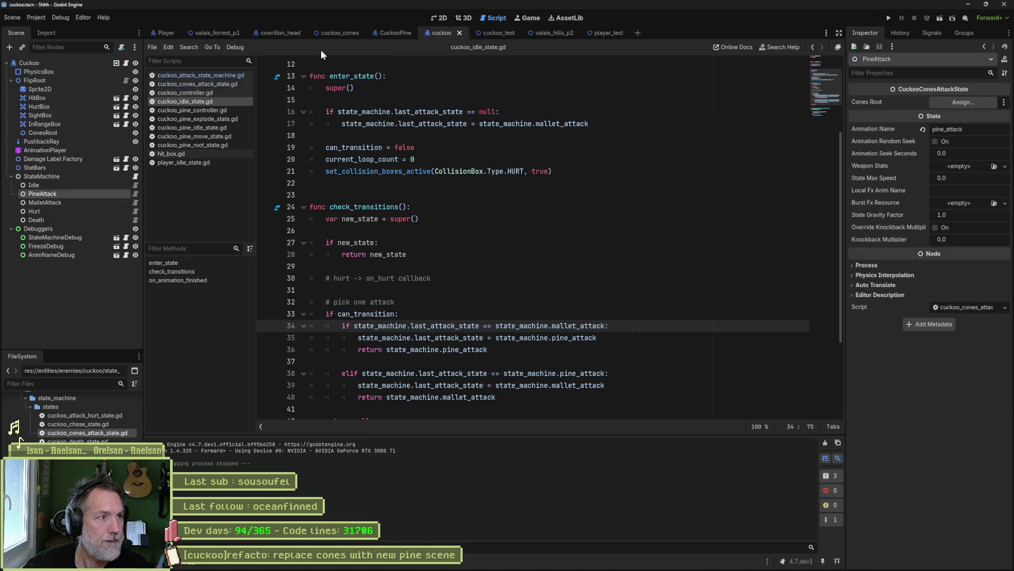
{"action": "left_click", "coordinate": [79, 64]}
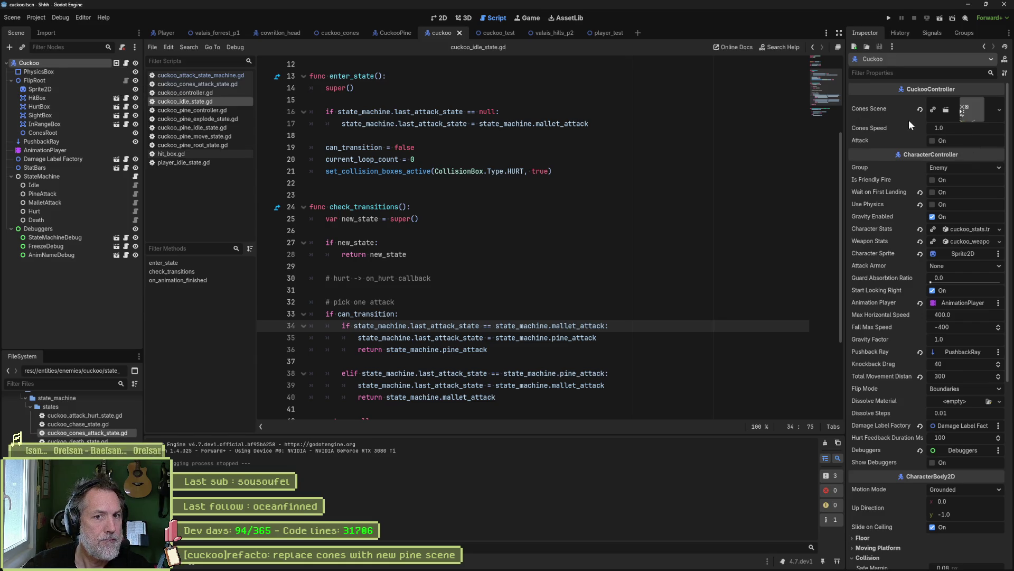
{"action": "left_click", "coordinate": [972, 113]}
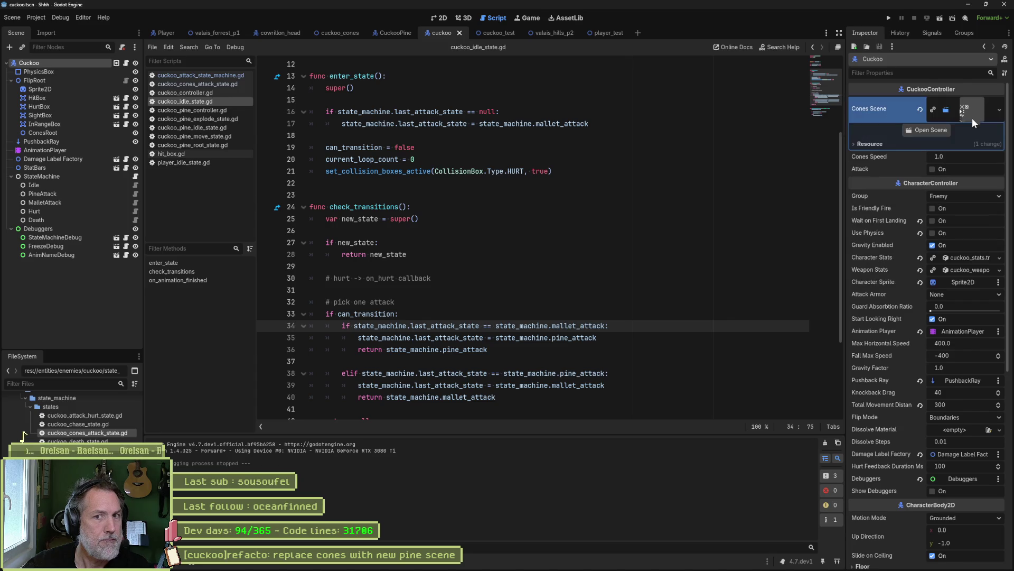
{"action": "left_click", "coordinate": [931, 131]}
{"action": "left_click", "coordinate": [64, 62]}
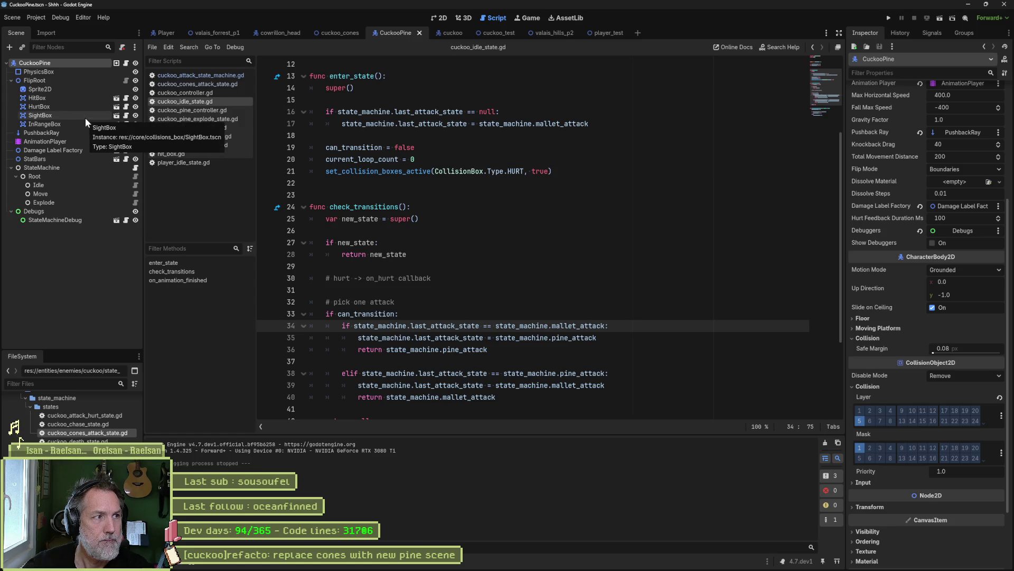
{"action": "left_click", "coordinate": [451, 32]}
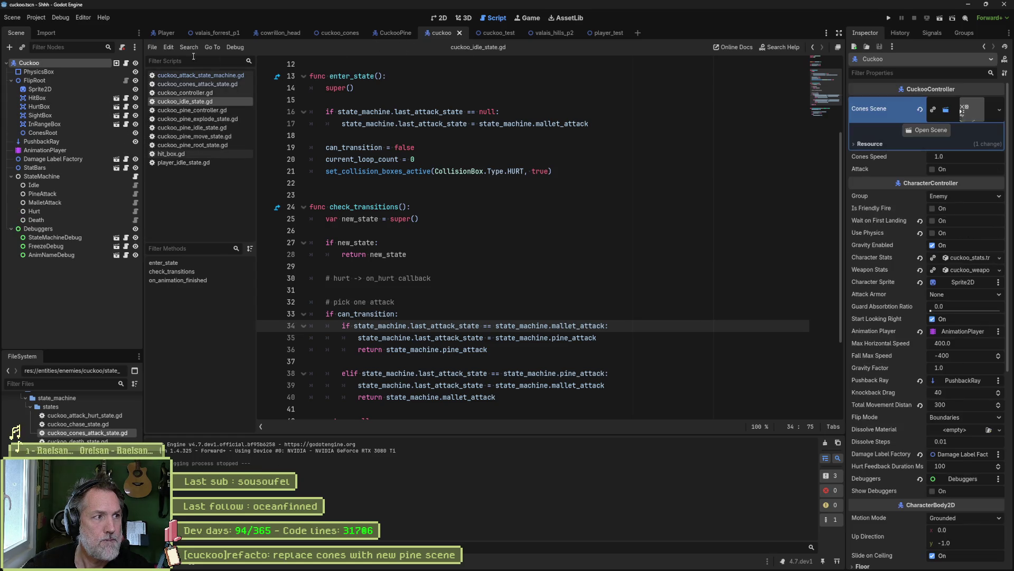
{"action": "scroll", "coordinate": [530, 104], "scroll_direction": "up", "scroll_amount": 4}
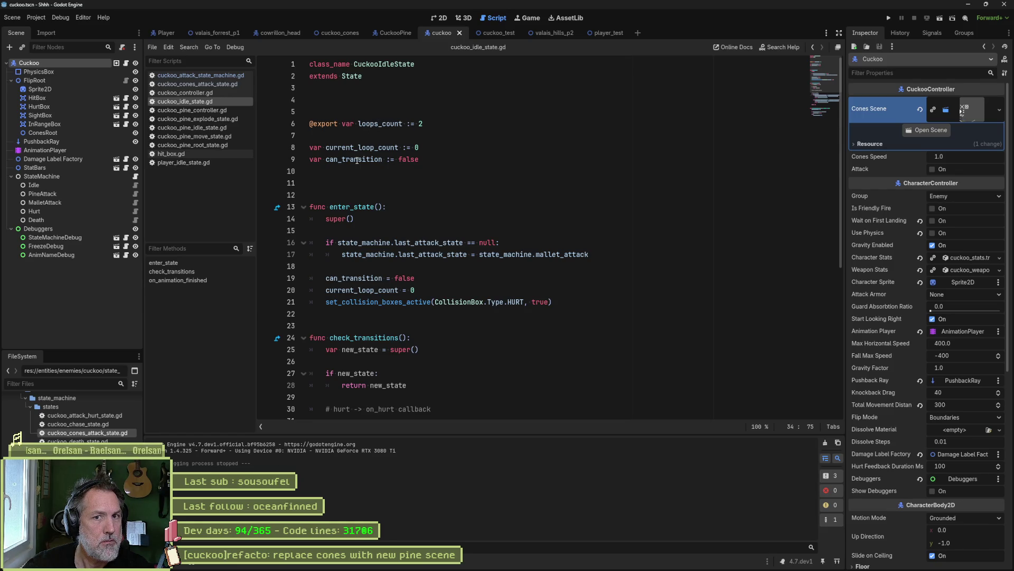
- Rename the cones_scene export to pine_scene and assign CuckooPine.tscn to Pine Scene
{"action": "left_click", "coordinate": [185, 93]}
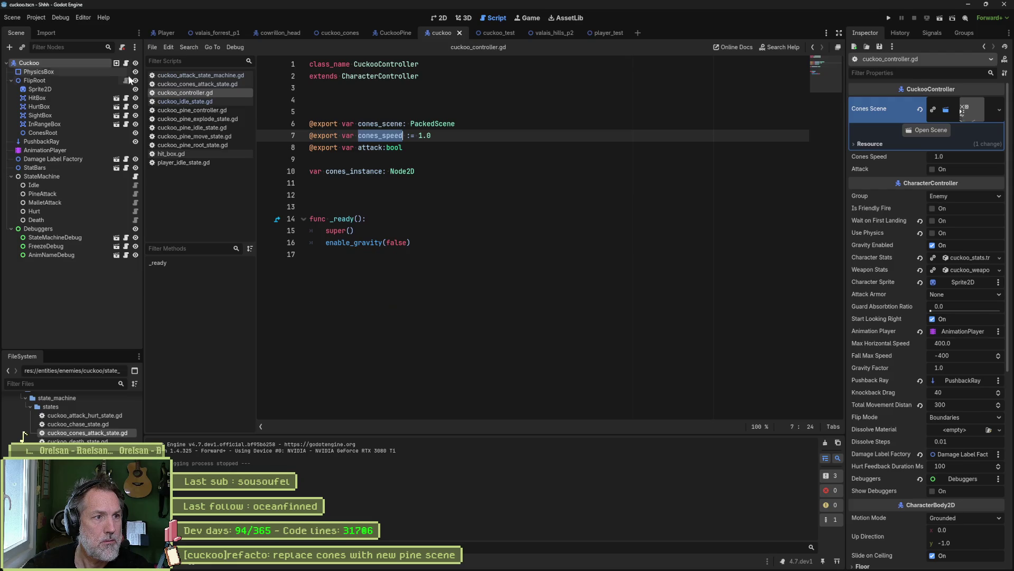
{"action": "double_click", "coordinate": [381, 124]}
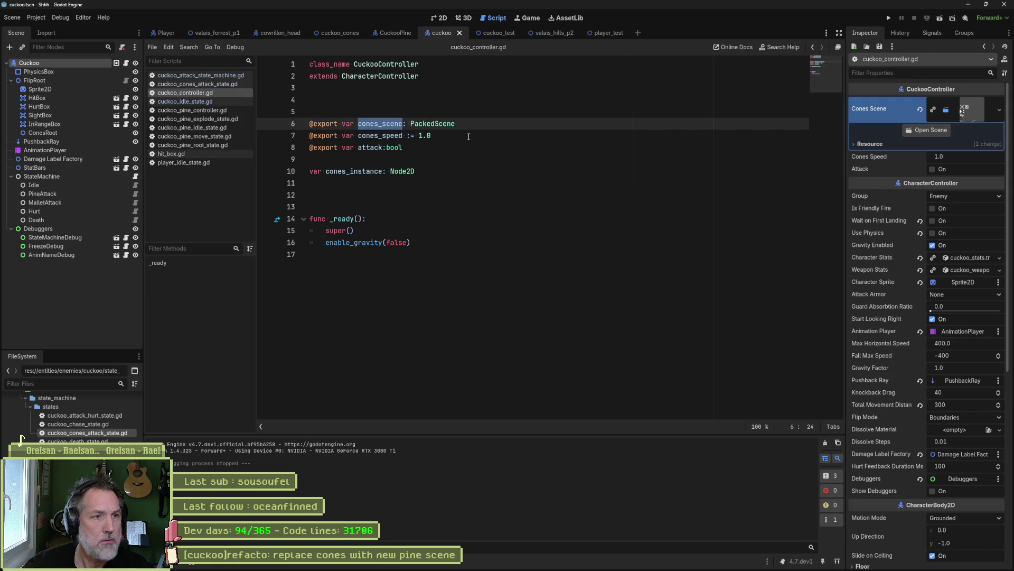
{"action": "type", "text": "pine_sce"}
{"action": "type", "text": "ne"}
{"action": "key", "text": "ctrl+s"}
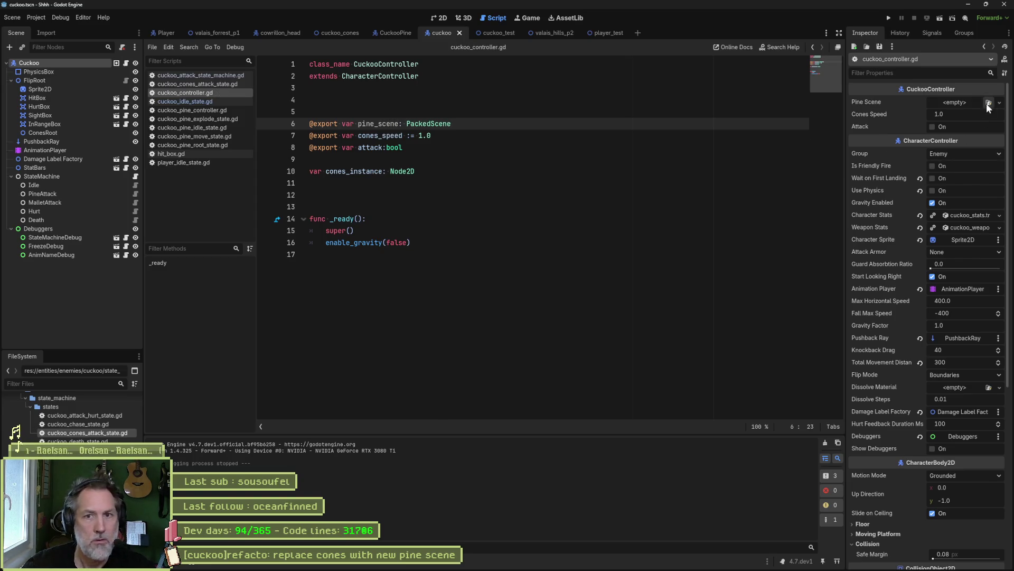
{"action": "scroll", "coordinate": [74, 417], "scroll_direction": "down", "scroll_amount": 5}
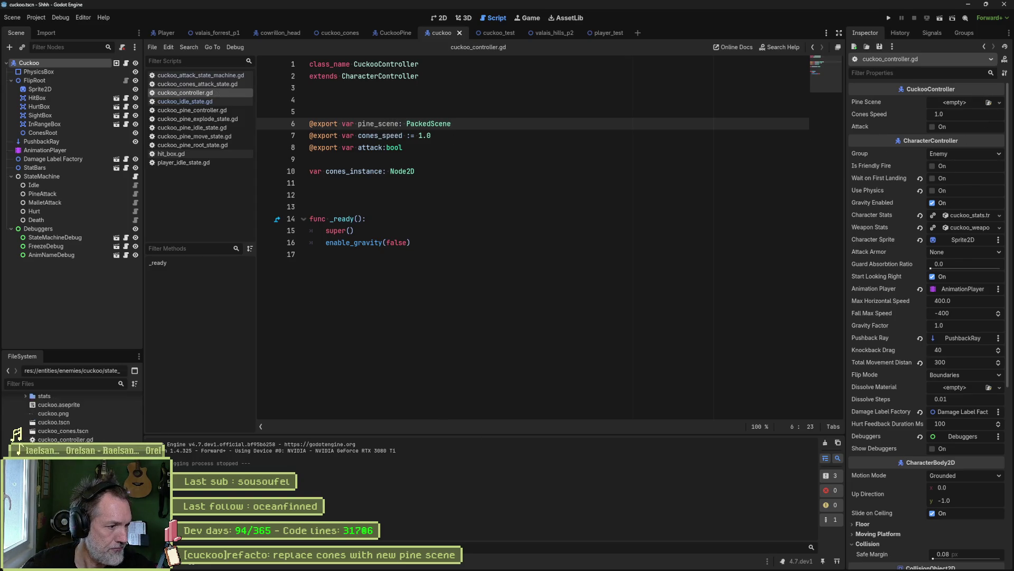
{"action": "mouse_move", "coordinate": [23, 437]}
{"action": "left_mouse_down"}
{"action": "mouse_move", "coordinate": [679, 219]}
{"action": "mouse_move", "coordinate": [957, 103]}
{"action": "left_mouse_up"}
{"action": "key", "text": "ctrl+s"}
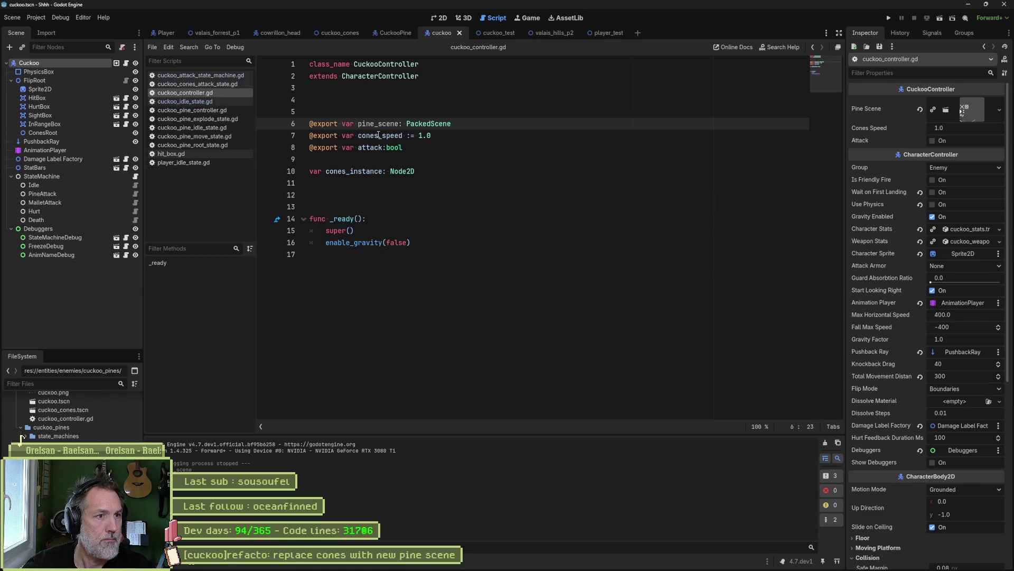
- Comment out the cones_speed line with # and run the project
{"action": "left_click", "coordinate": [312, 135]}
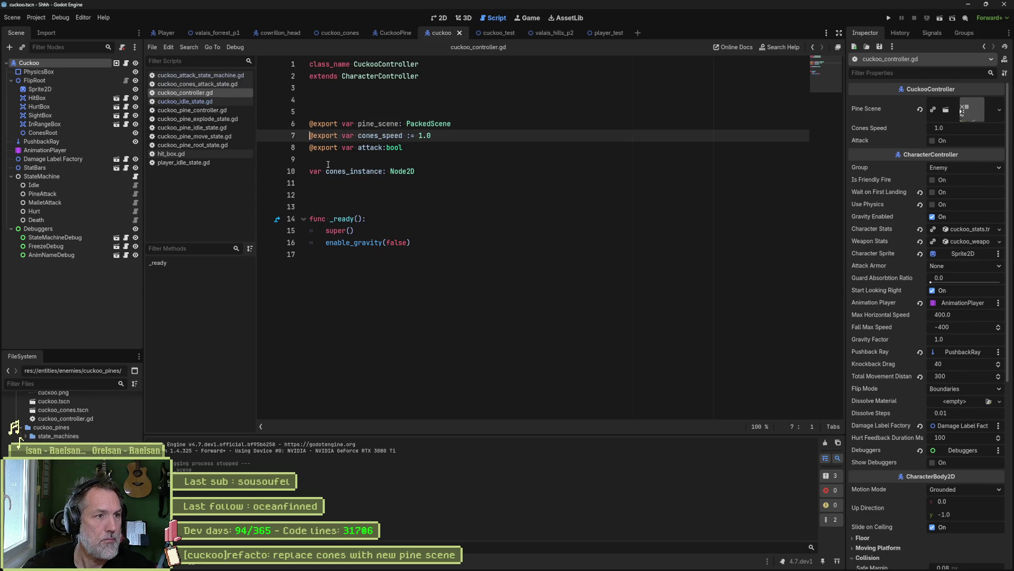
{"action": "type", "text": "#"}
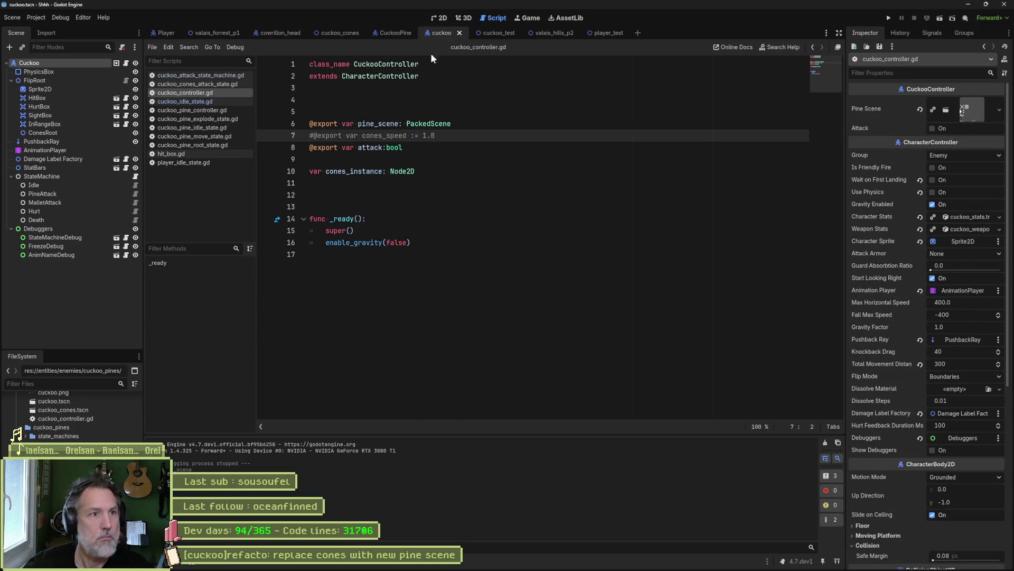
{"action": "key", "text": "F5"}
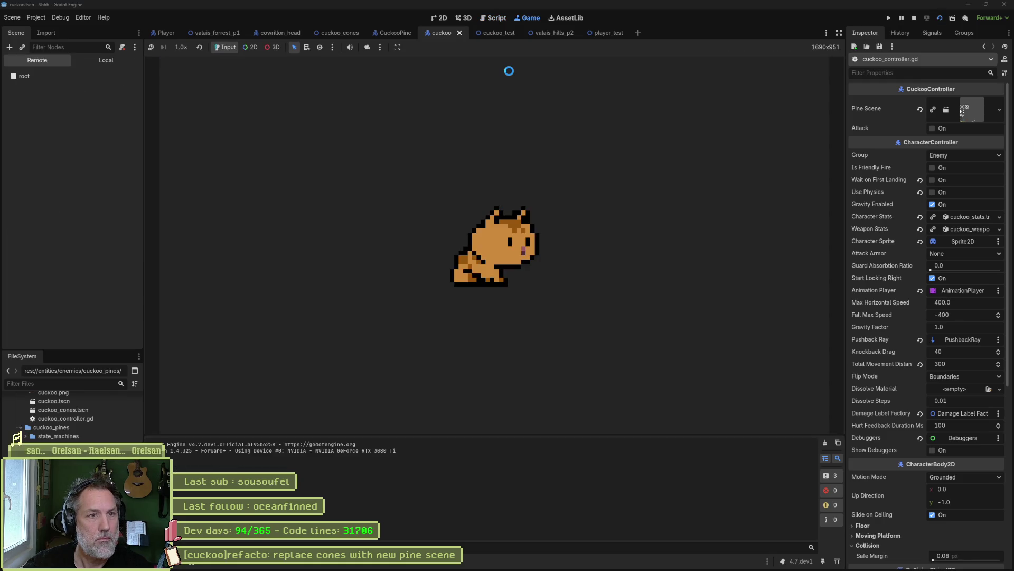
- Restart and stop the test run, then select the cones_instance variable in the script
{"action": "key", "text": "F8"}
{"action": "key", "text": "F5"}
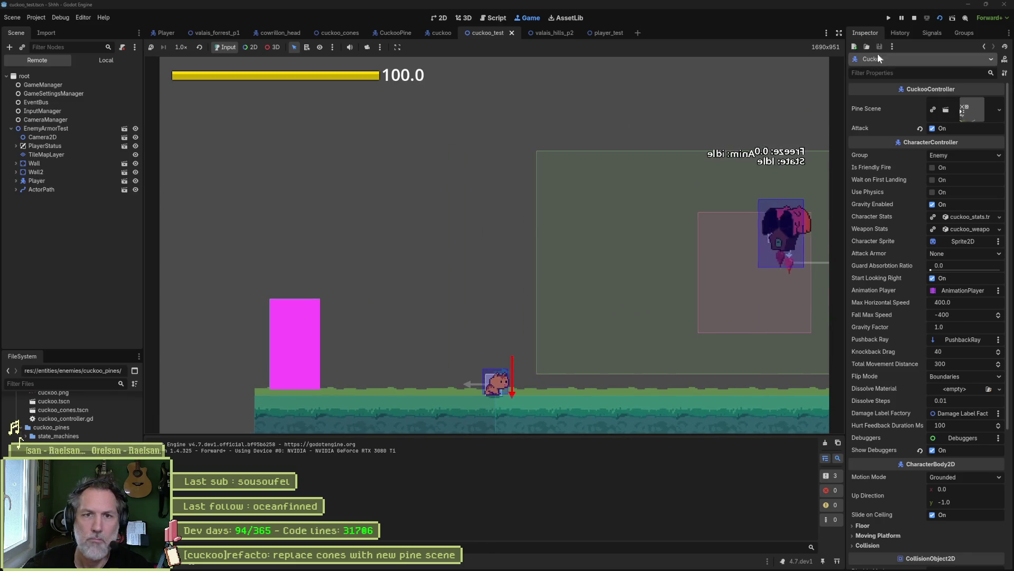
{"action": "left_click", "coordinate": [916, 18]}
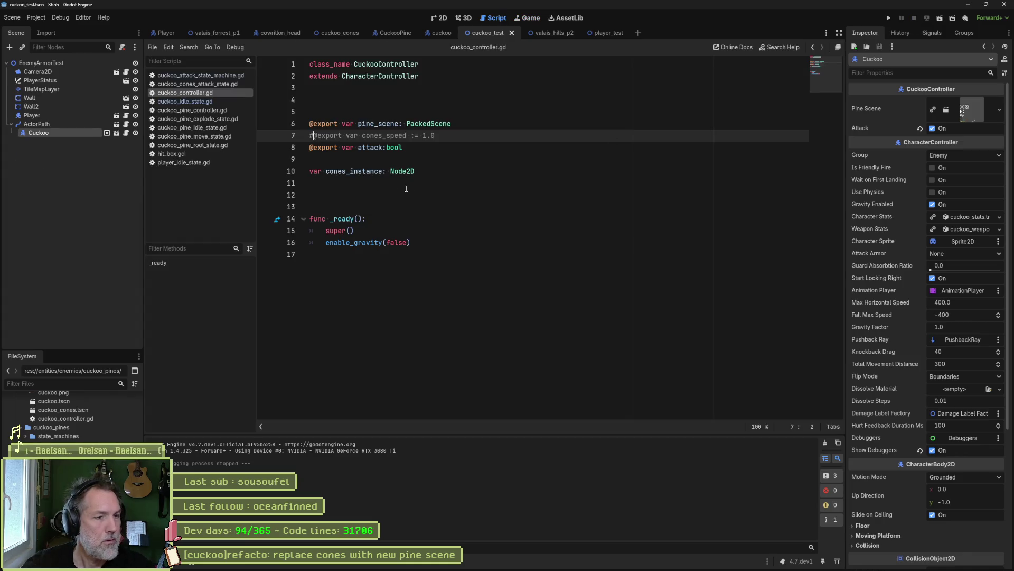
{"action": "double_click", "coordinate": [371, 171]}
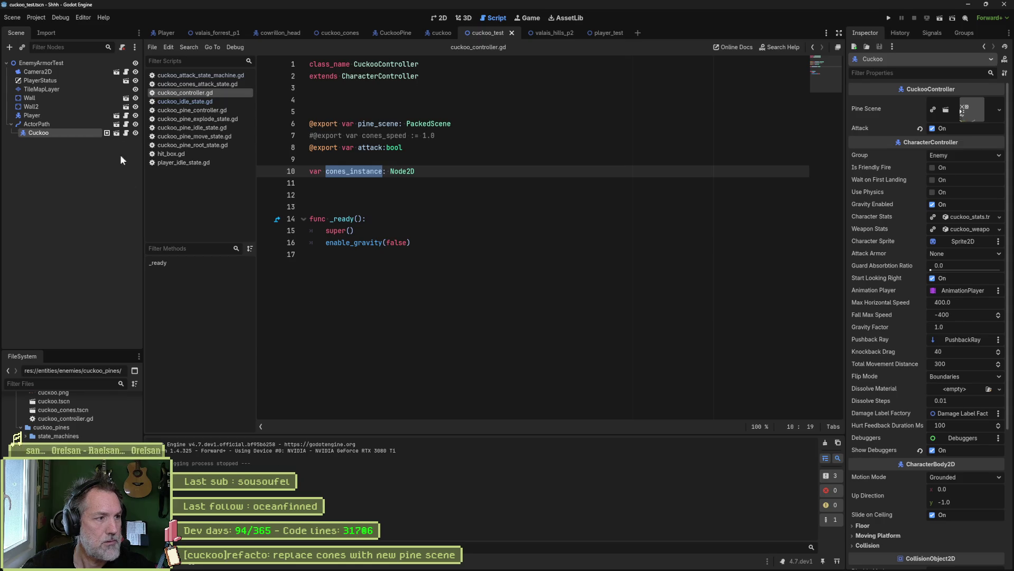
- Assign the ConesRoot node to the PineAttack state's Cones Root property
{"action": "left_click", "coordinate": [116, 133]}
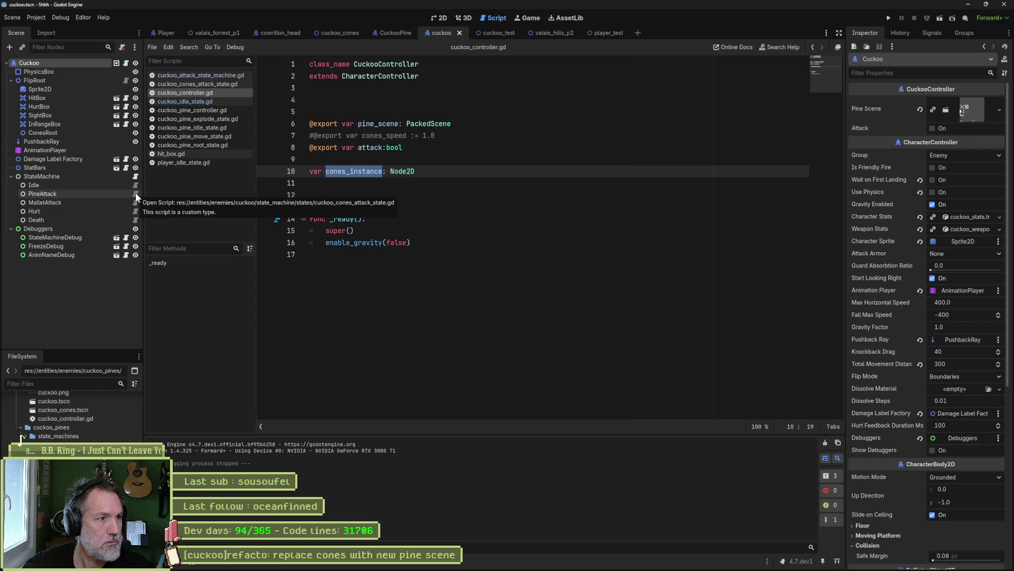
{"action": "left_click", "coordinate": [119, 194]}
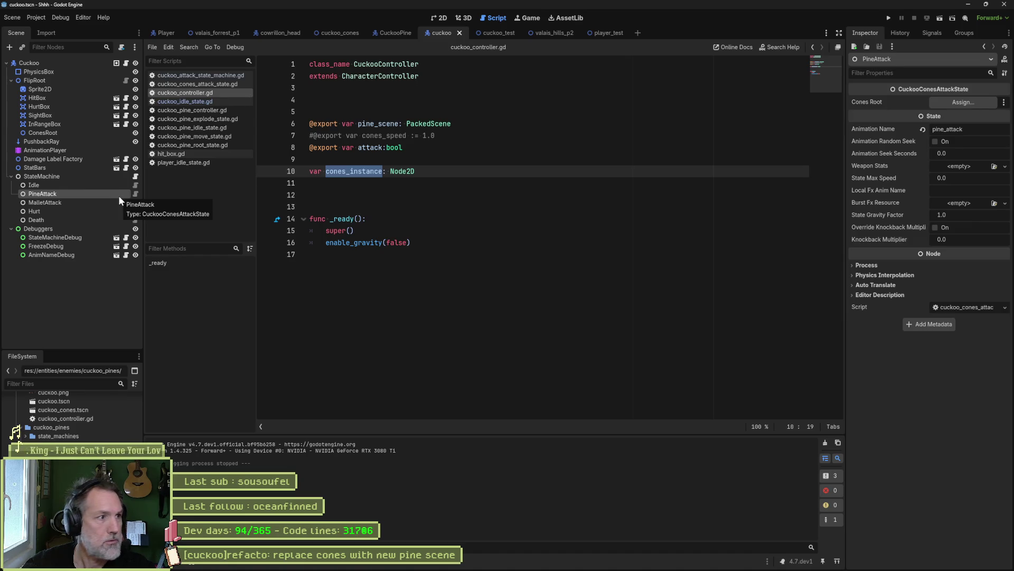
{"action": "left_click_drag", "start_coordinate": [42, 133], "coordinate": [967, 102]}
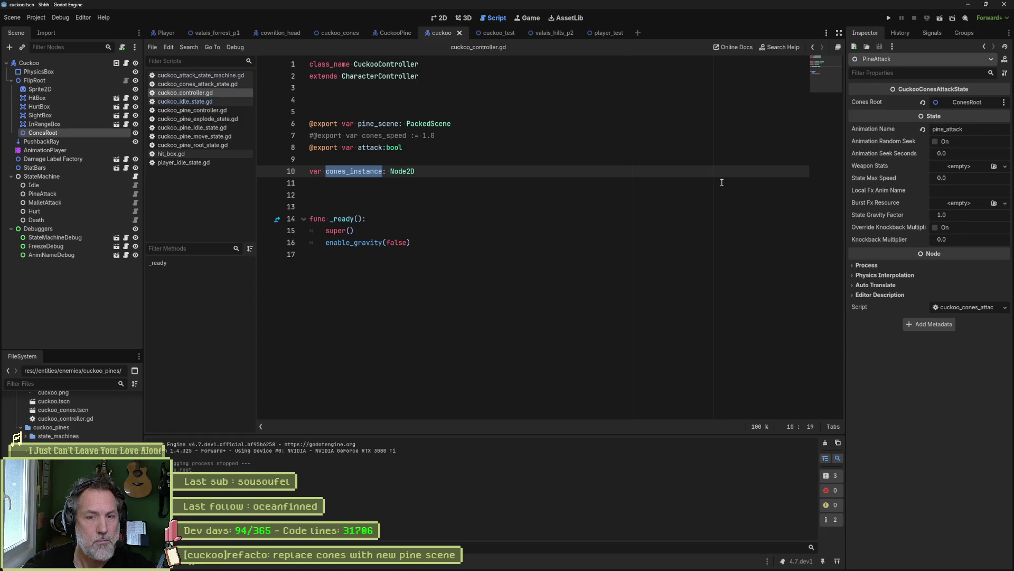
- Delete the cones_scene declaration from PineAttack's script and save it
{"action": "left_click", "coordinate": [135, 193]}
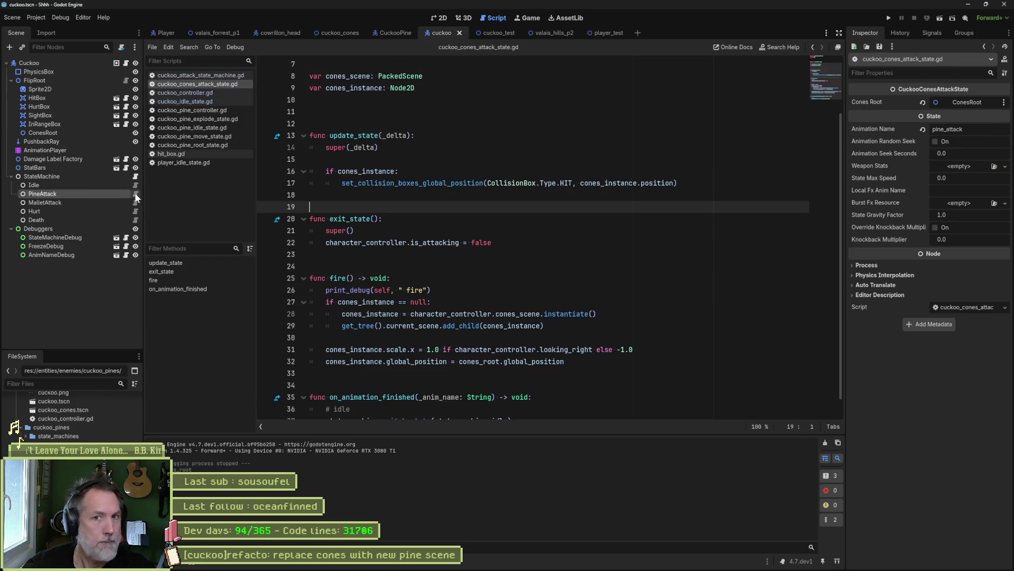
{"action": "scroll", "coordinate": [566, 165], "scroll_direction": "up", "scroll_amount": 2}
{"action": "left_click", "coordinate": [516, 383], "text": "ctrl"}
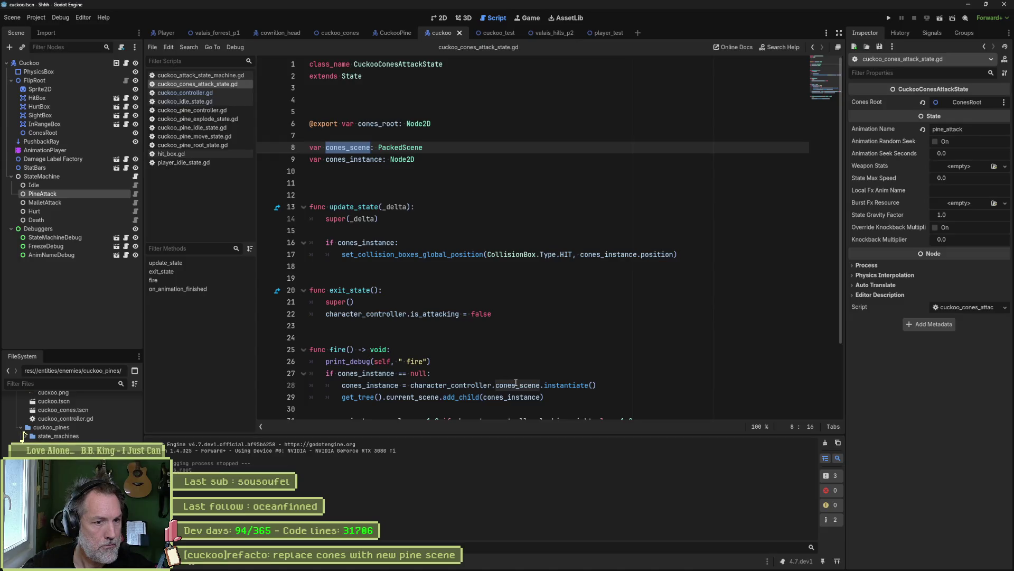
{"action": "left_click", "coordinate": [433, 147]}
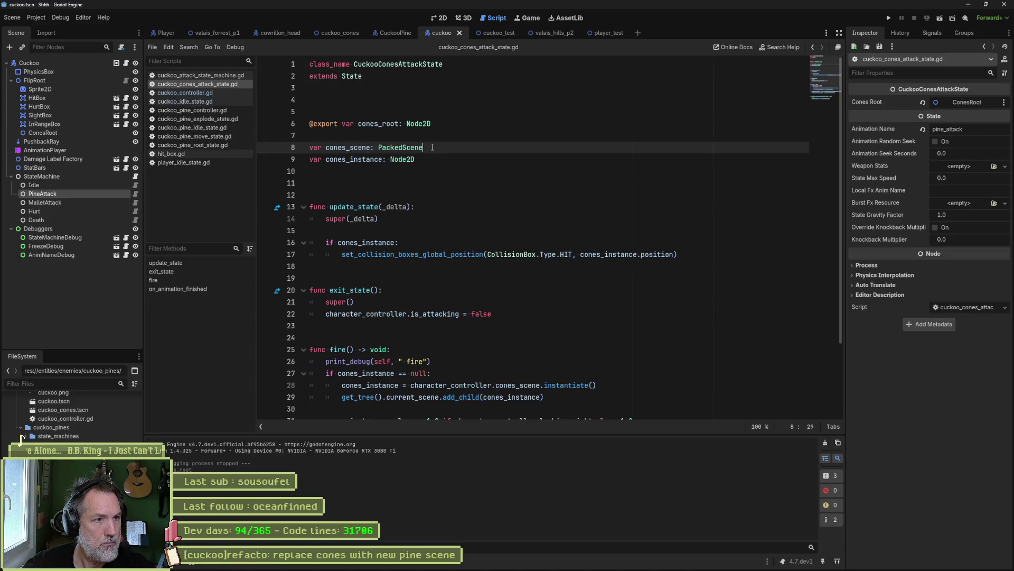
{"action": "key", "text": "ctrl+shift+k"}
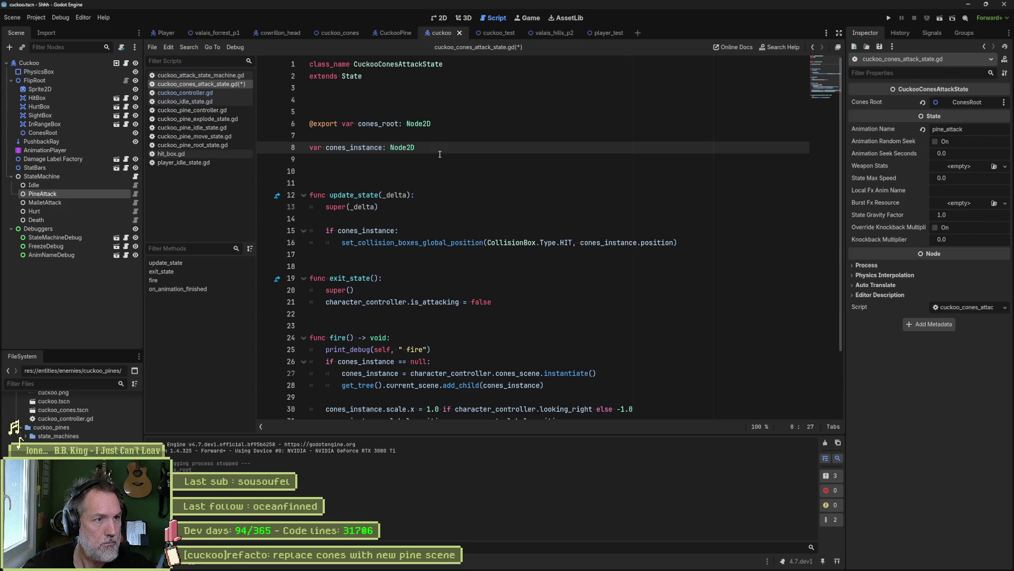
{"action": "key", "text": "ctrl+s"}
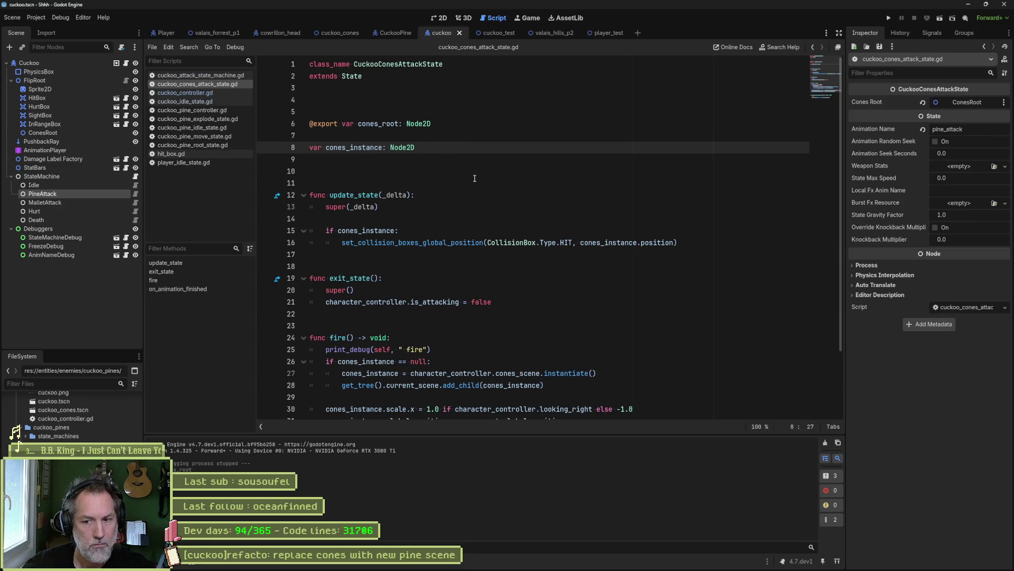
- Test-run the scene, stop it, and select the AnimationPlayer
{"action": "key", "text": "F6"}
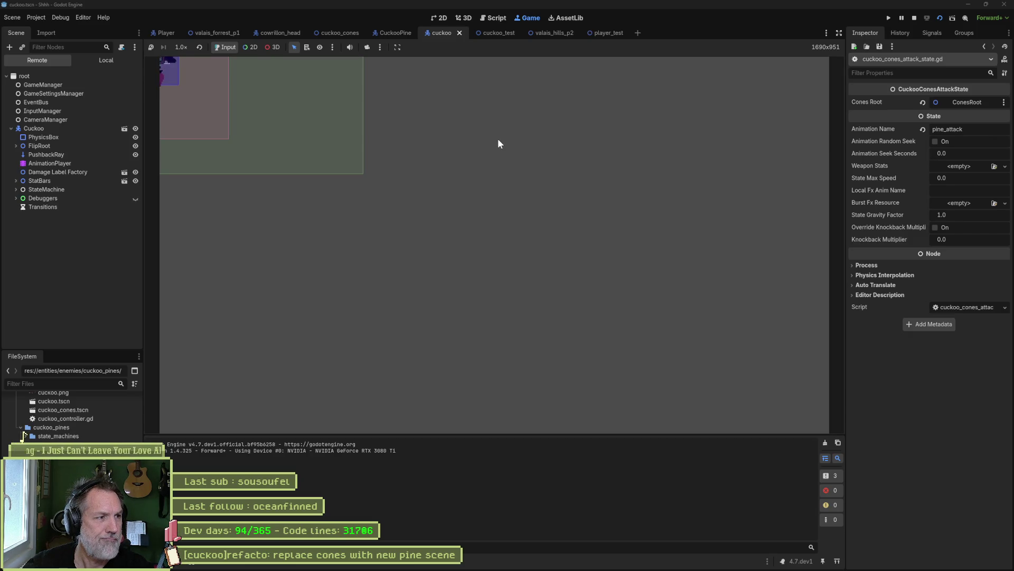
{"action": "key", "text": "F8"}
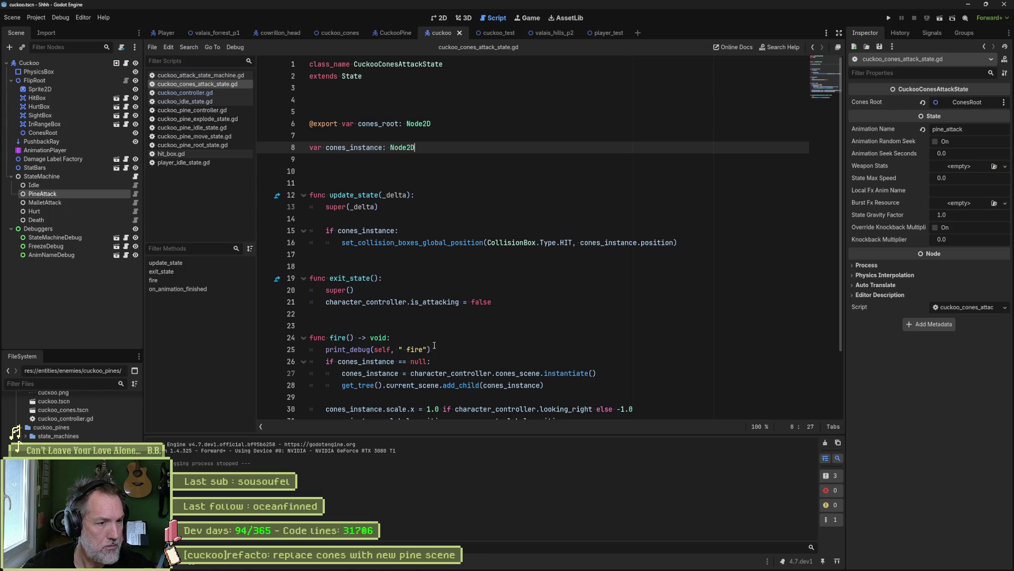
{"action": "left_click", "coordinate": [45, 150]}
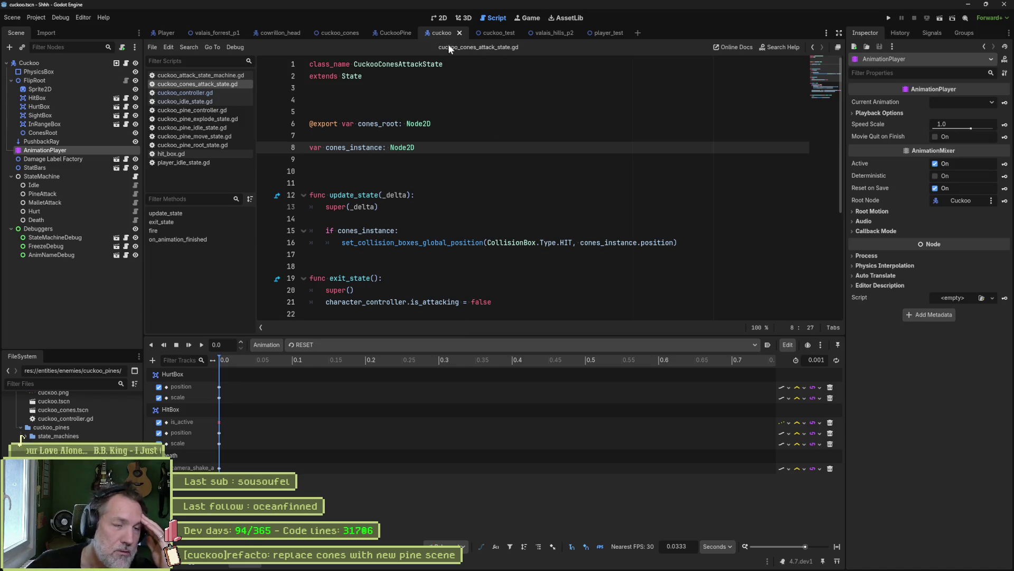
- Load pine_attack and add a Call Method track targeting the Cuckoo root node
{"action": "left_click", "coordinate": [442, 20]}
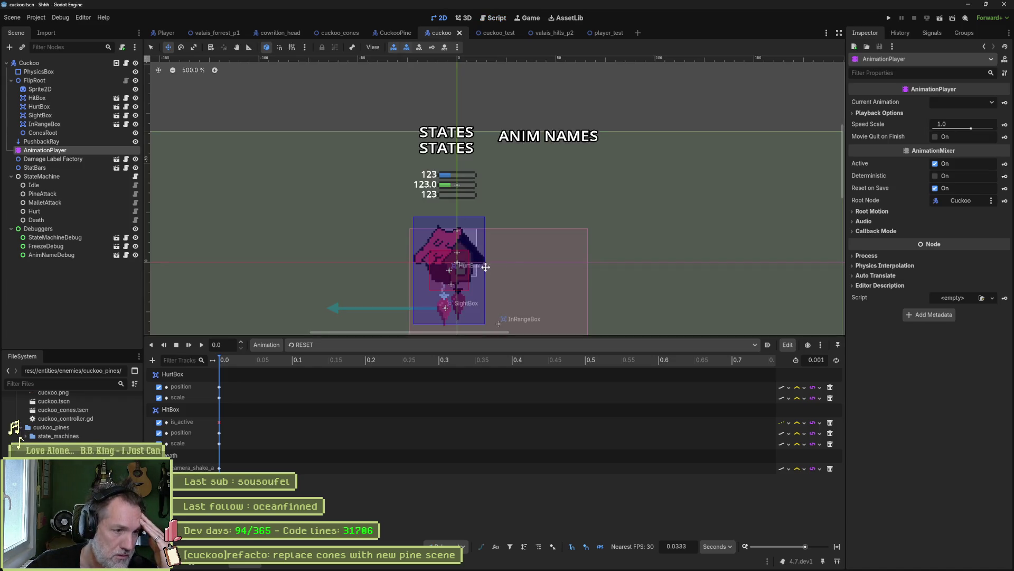
{"action": "scroll", "coordinate": [439, 216], "scroll_direction": "down", "scroll_amount": 2}
{"action": "left_click", "coordinate": [379, 345]}
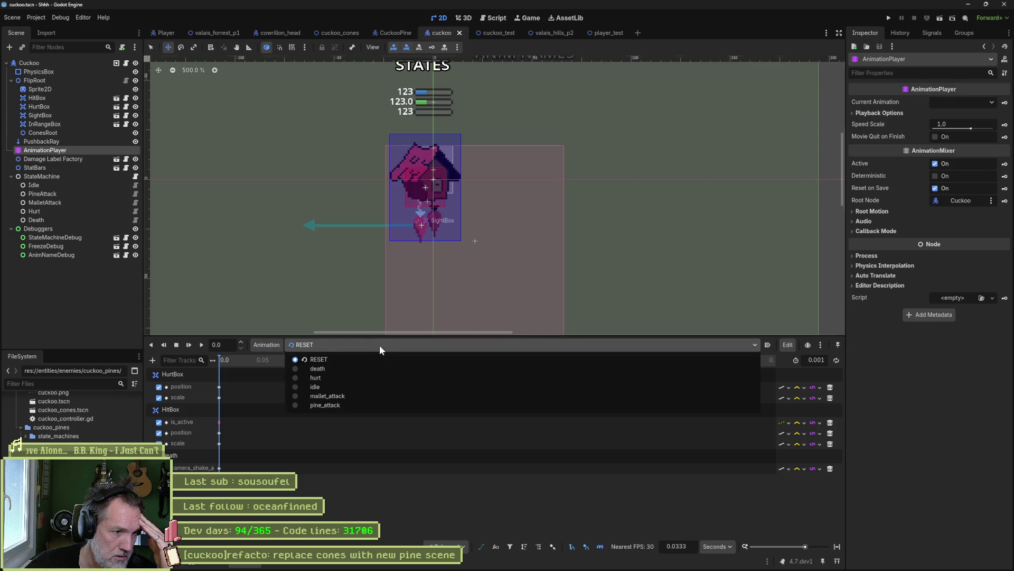
{"action": "left_click", "coordinate": [394, 404]}
{"action": "left_click", "coordinate": [153, 360]}
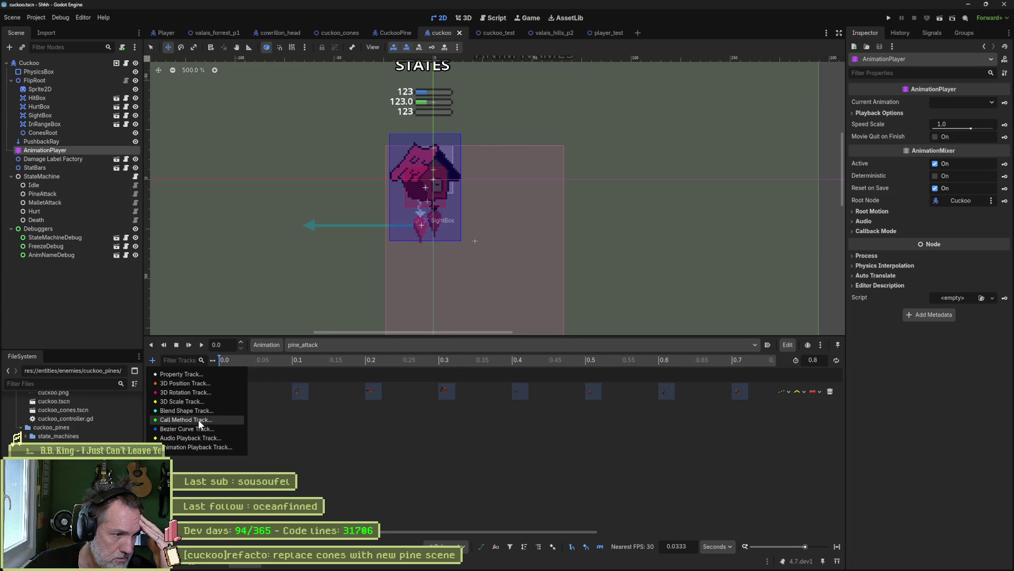
{"action": "left_click", "coordinate": [191, 420]}
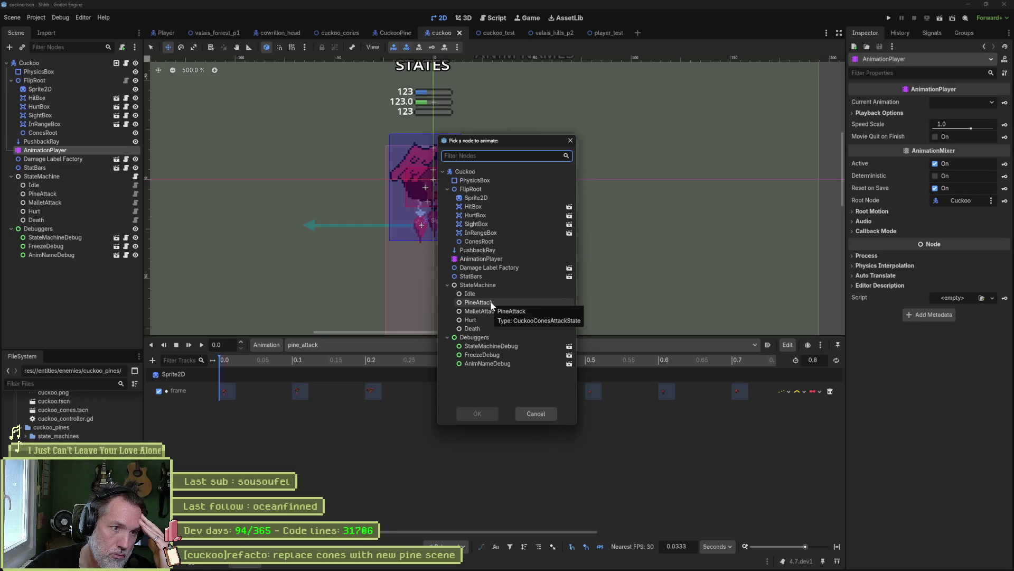
{"action": "left_click", "coordinate": [468, 172]}
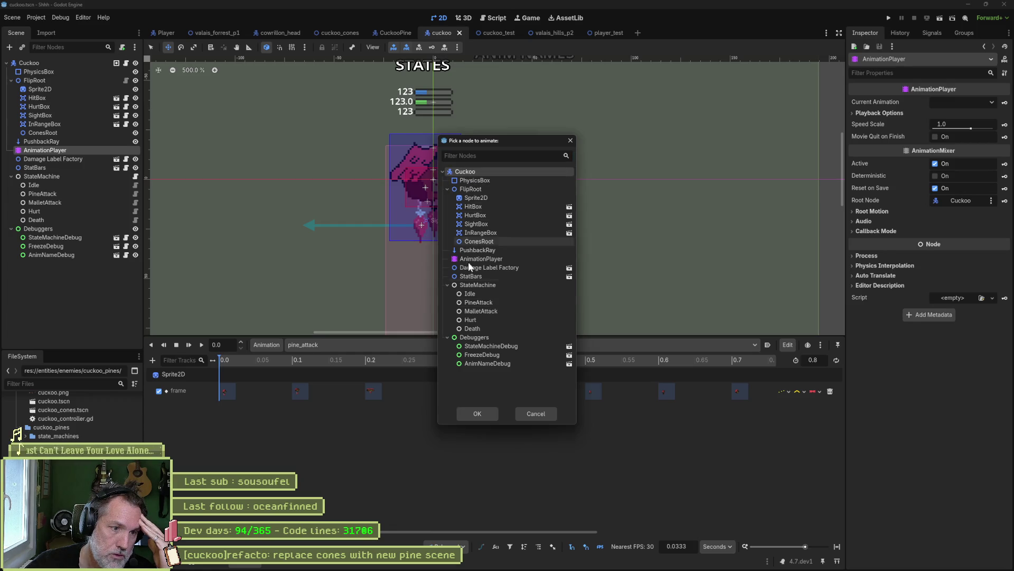
{"action": "left_click", "coordinate": [486, 410]}
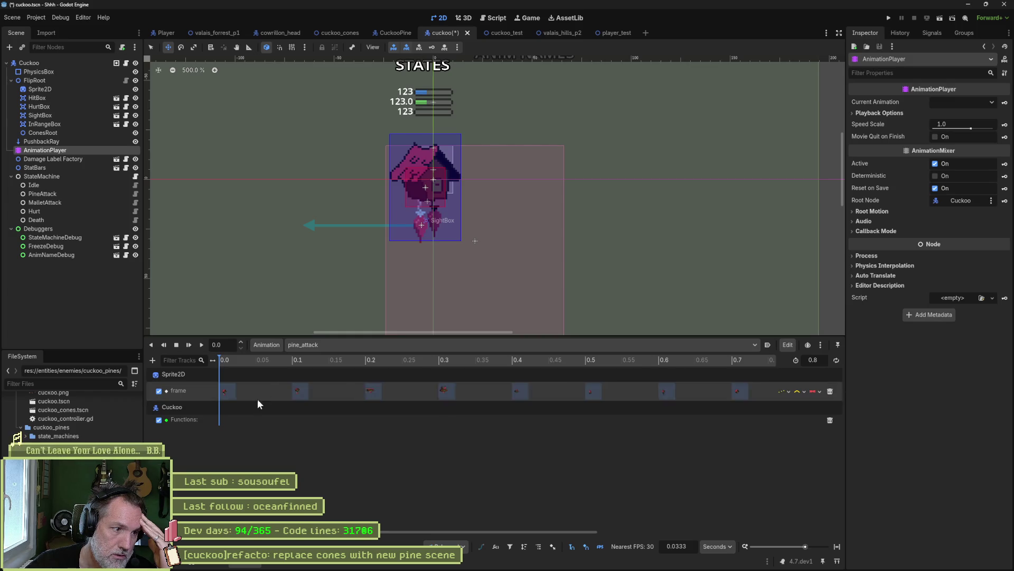
- Abandon the method key, check the controller and PineAttack scripts, and delete the Cuckoo Functions track
{"action": "right_click", "coordinate": [220, 417]}
{"action": "left_click", "coordinate": [248, 425]}
{"action": "type", "text": "fl"}
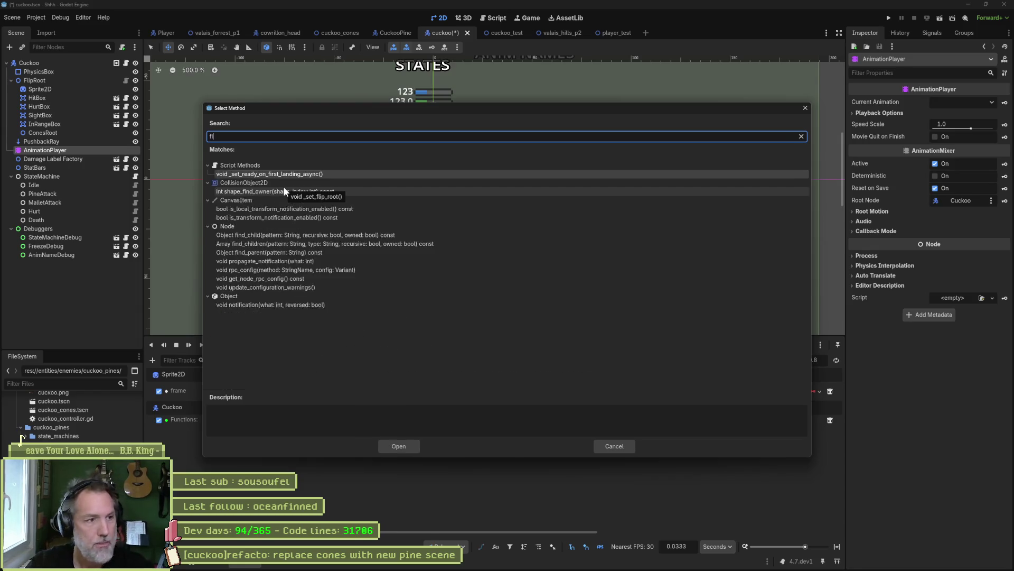
{"action": "key", "text": "Escape"}
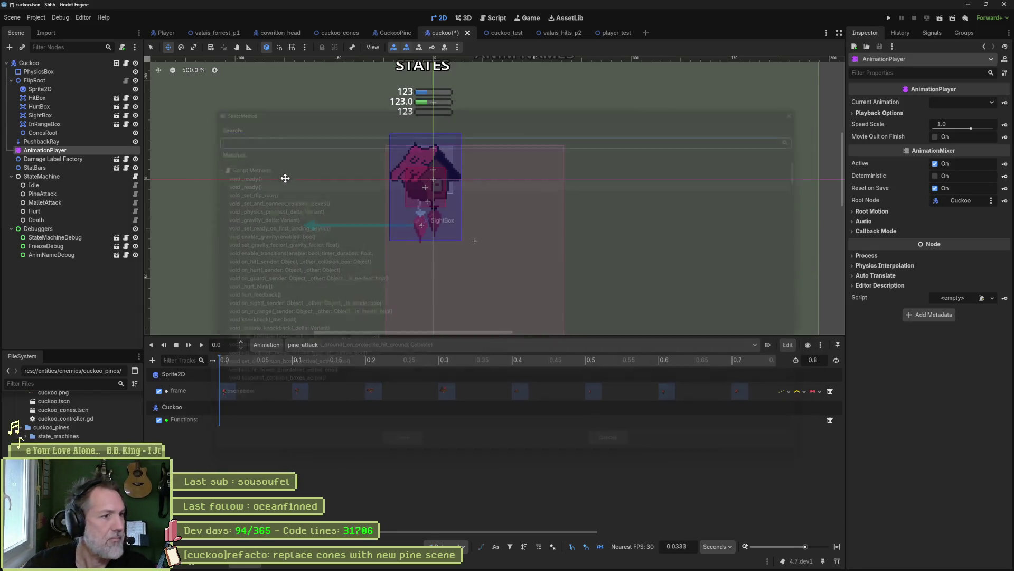
{"action": "left_click", "coordinate": [126, 63]}
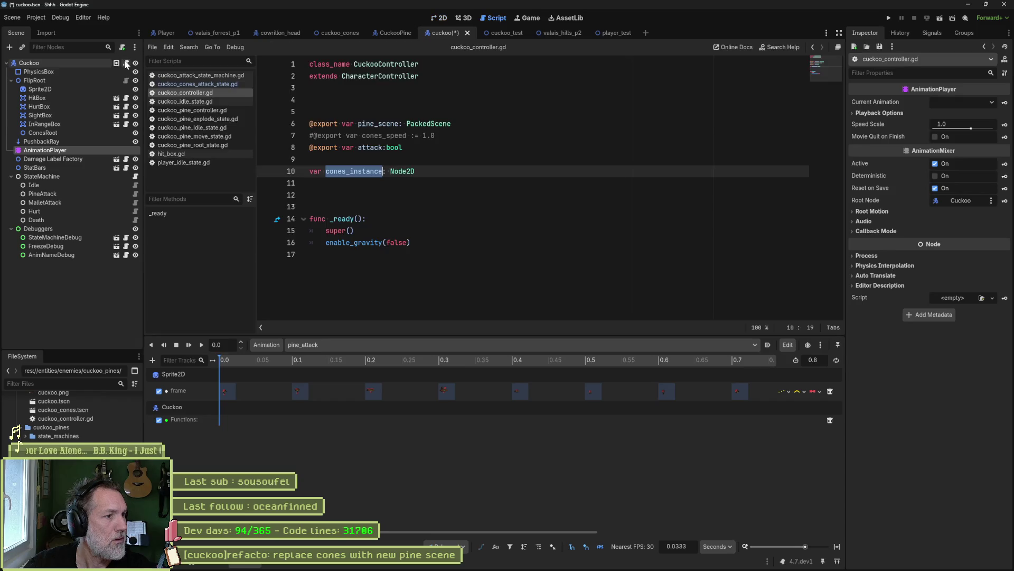
{"action": "left_click", "coordinate": [134, 193]}
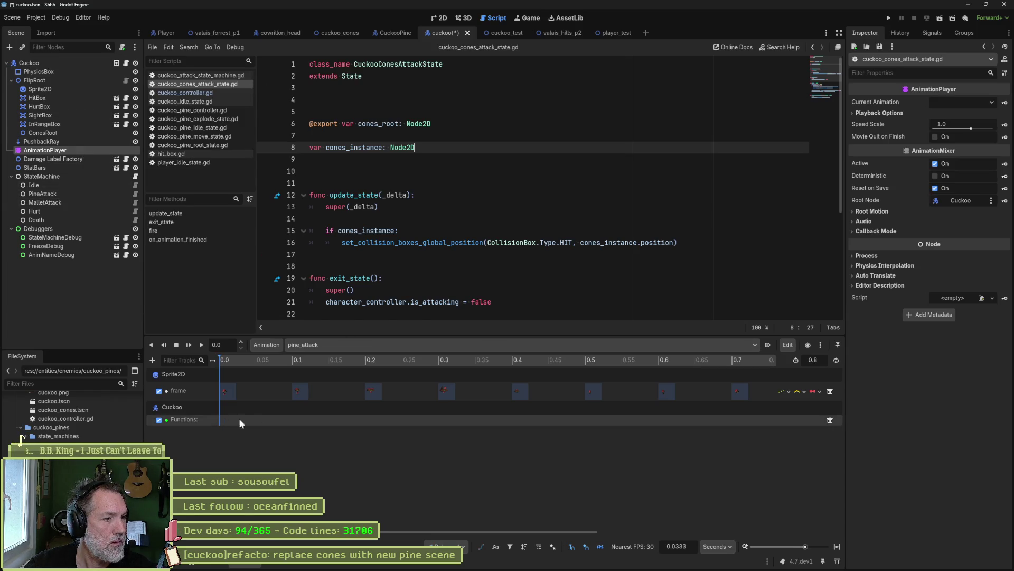
{"action": "left_click", "coordinate": [830, 420]}
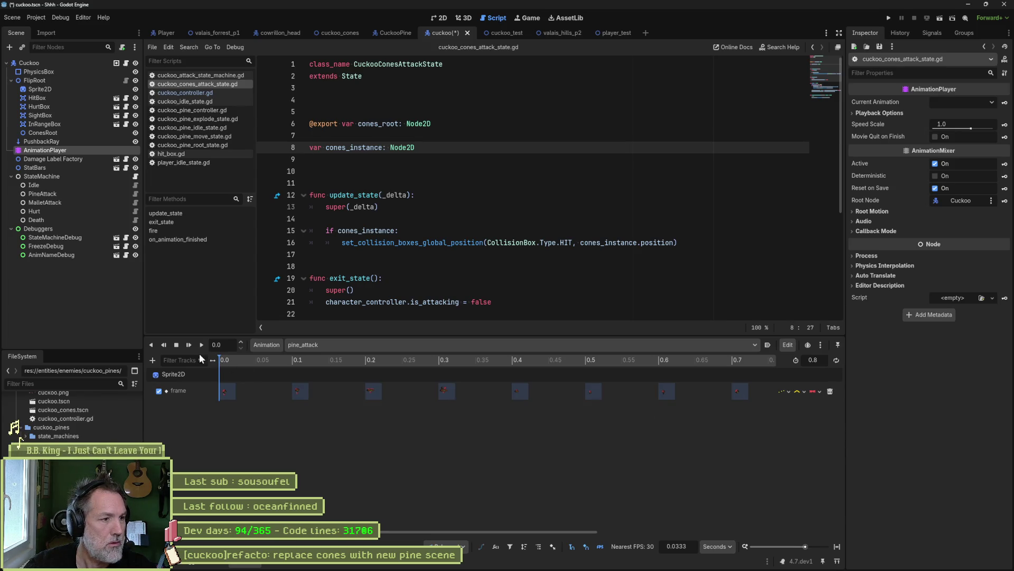
- Add a Call Method track targeting PineAttack with a fire() key
{"action": "left_click", "coordinate": [152, 359]}
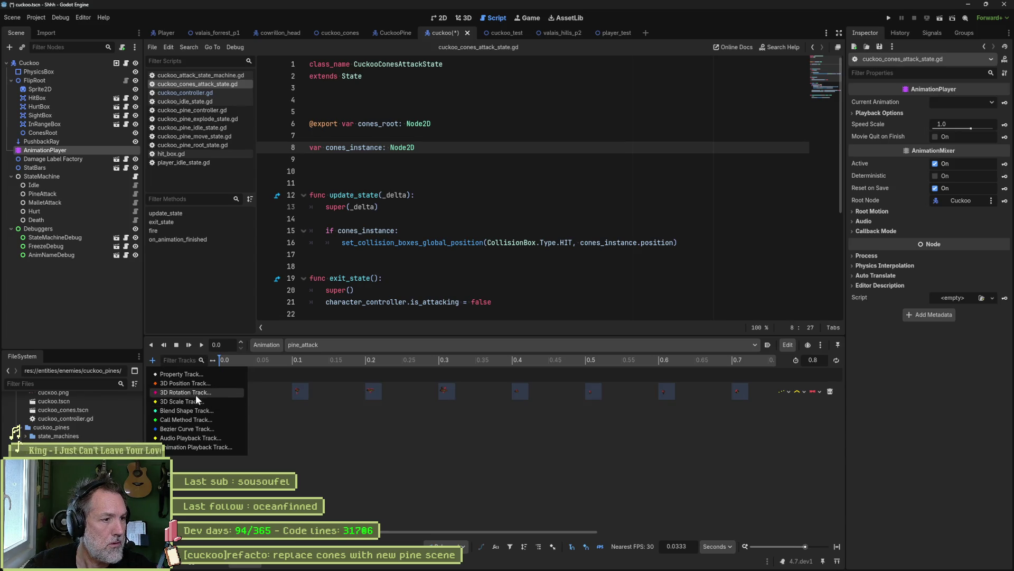
{"action": "left_click", "coordinate": [197, 420]}
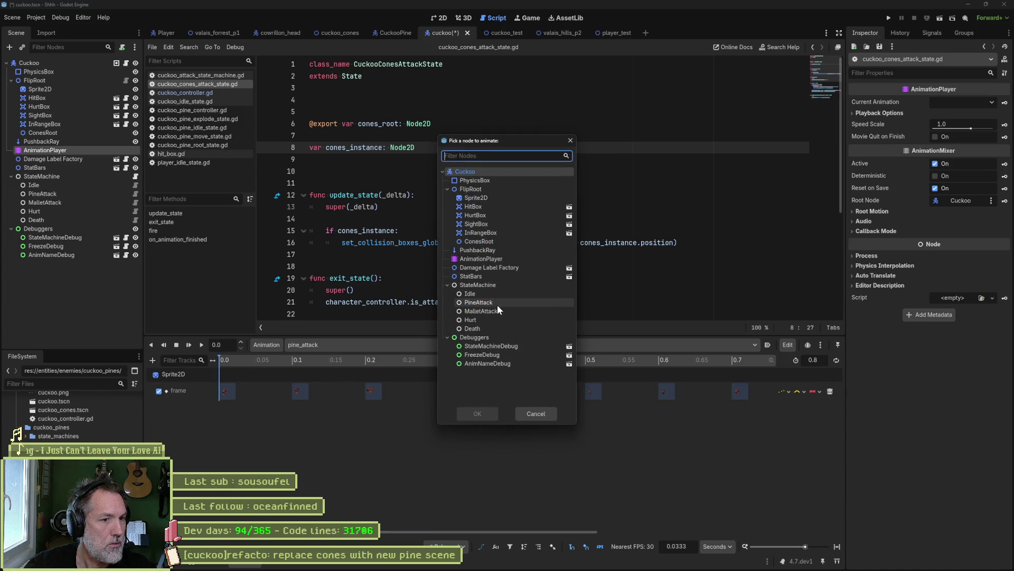
{"action": "left_click", "coordinate": [479, 302]}
{"action": "left_click", "coordinate": [477, 413]}
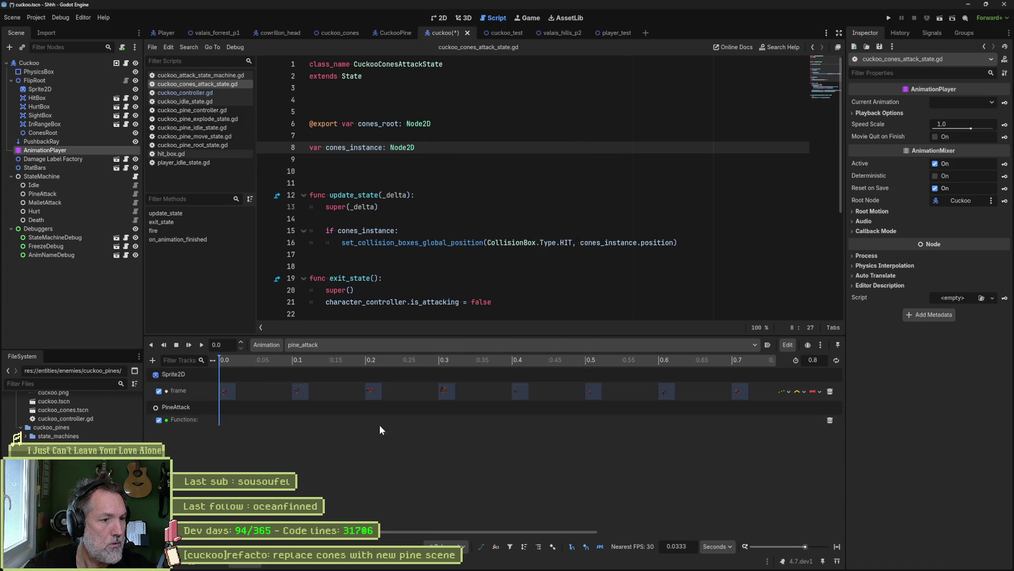
{"action": "right_click", "coordinate": [508, 419]}
{"action": "left_click", "coordinate": [525, 425]}
{"action": "type", "text": "fire"}
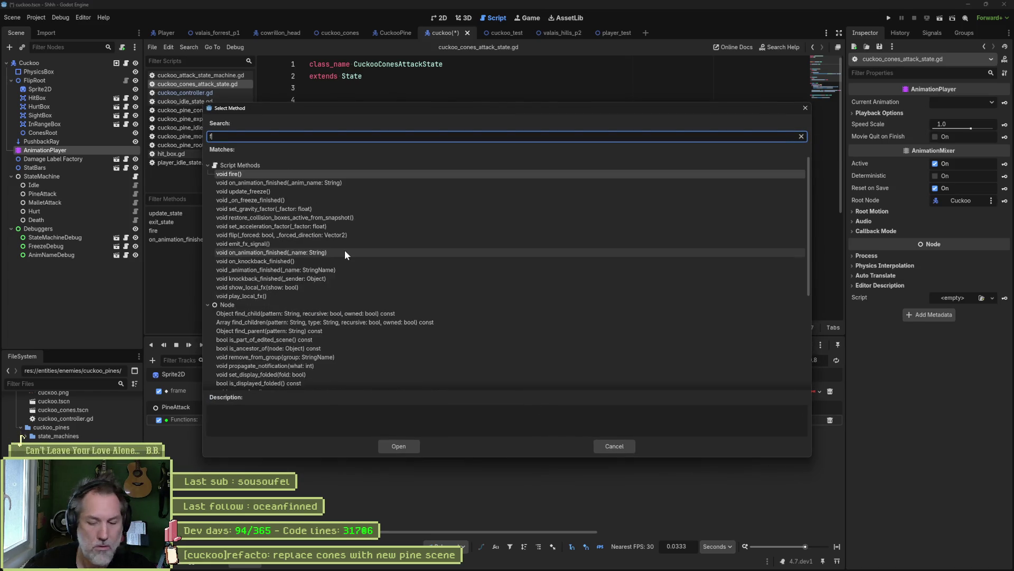
{"action": "left_click", "coordinate": [414, 450]}
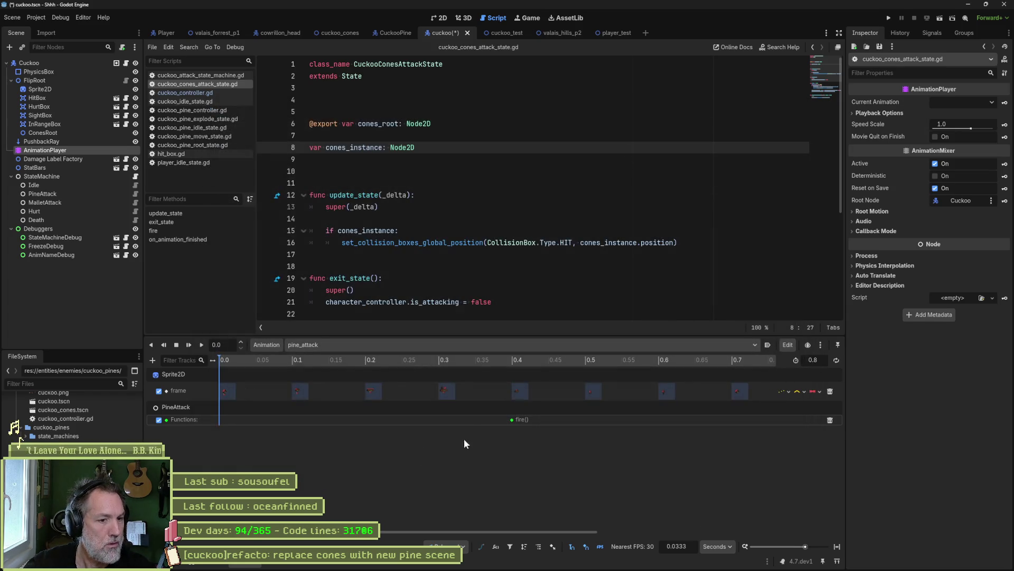
- Move the fire() key to 0.5 seconds, save, and test-run the cuckoo_test scene
{"action": "left_click", "coordinate": [443, 20]}
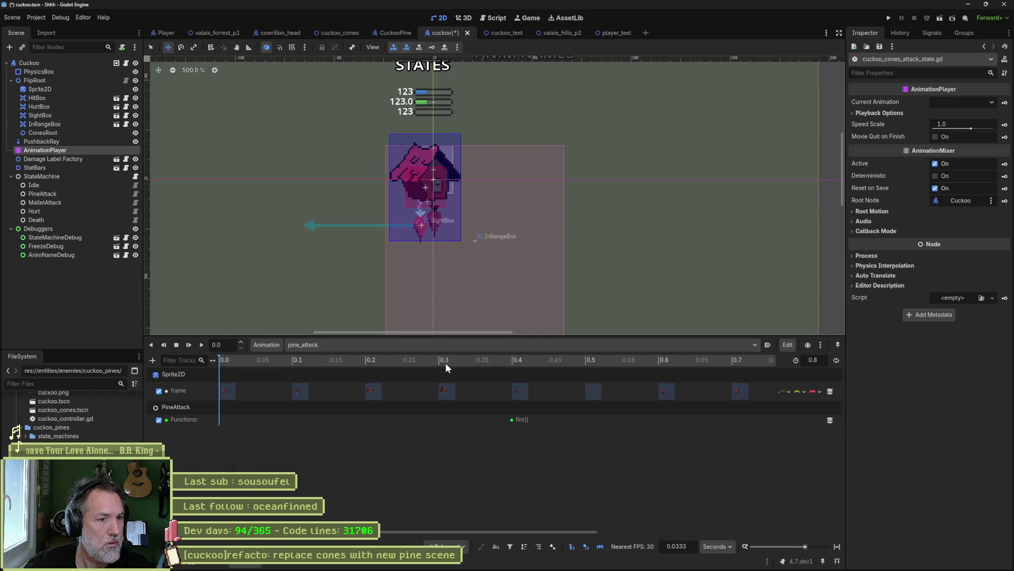
{"action": "left_click_drag", "start_coordinate": [198, 356], "coordinate": [519, 369]}
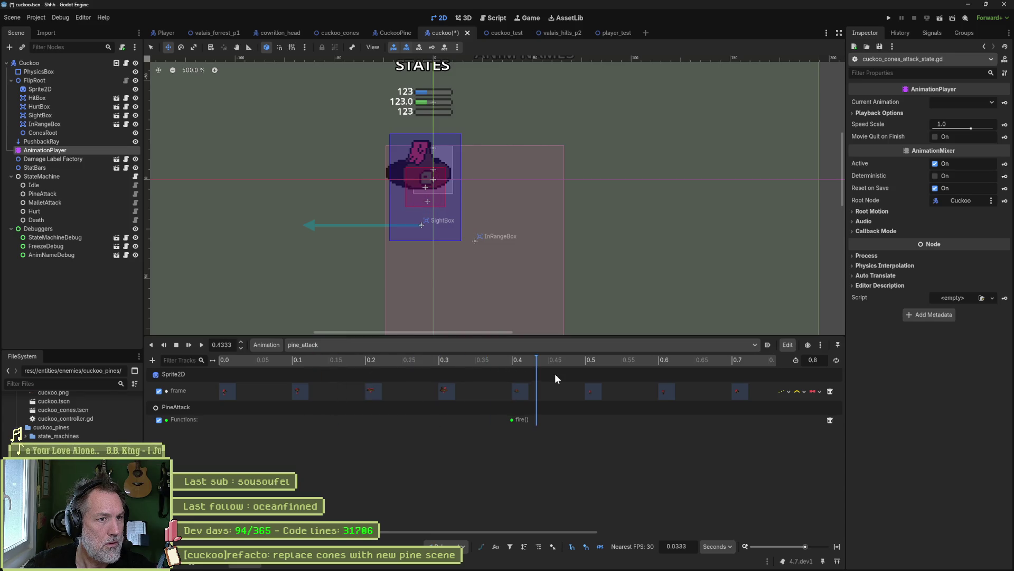
{"action": "left_click", "coordinate": [590, 361]}
{"action": "mouse_move", "coordinate": [515, 419]}
{"action": "left_mouse_down"}
{"action": "mouse_move", "coordinate": [566, 425]}
{"action": "mouse_move", "coordinate": [579, 401]}
{"action": "left_mouse_up"}
{"action": "key", "text": "ctrl+s"}
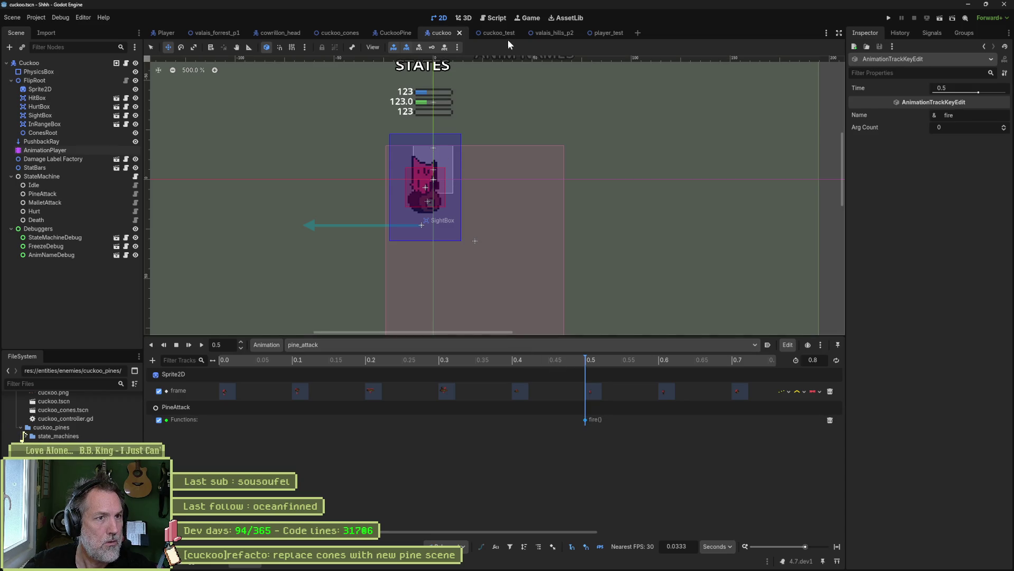
{"action": "left_click", "coordinate": [508, 35]}
{"action": "key", "text": "F6"}
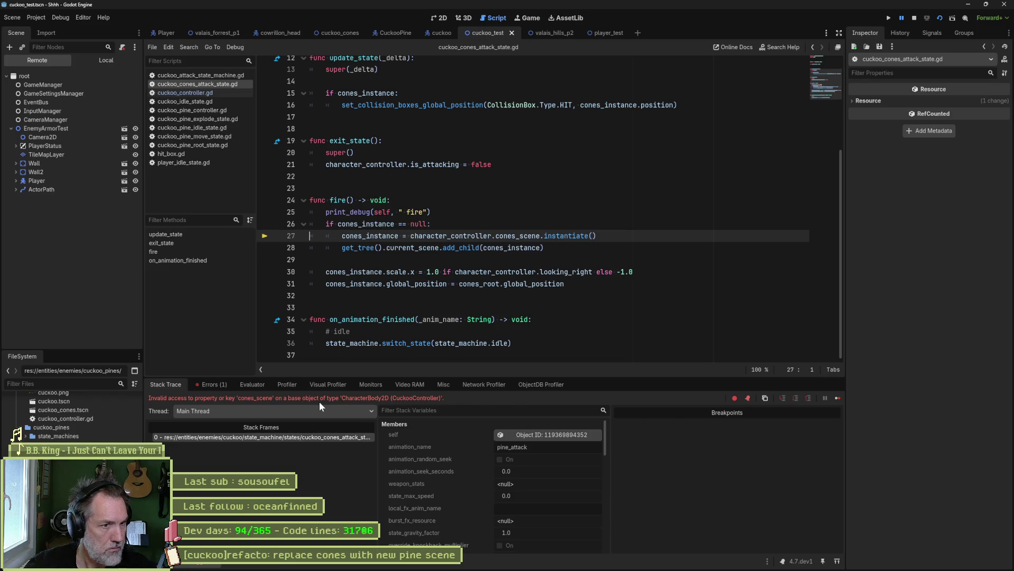
- Stop the crashed run, change cones_scene to pine_scene on line 27, and save the script
{"action": "key", "text": "F8"}
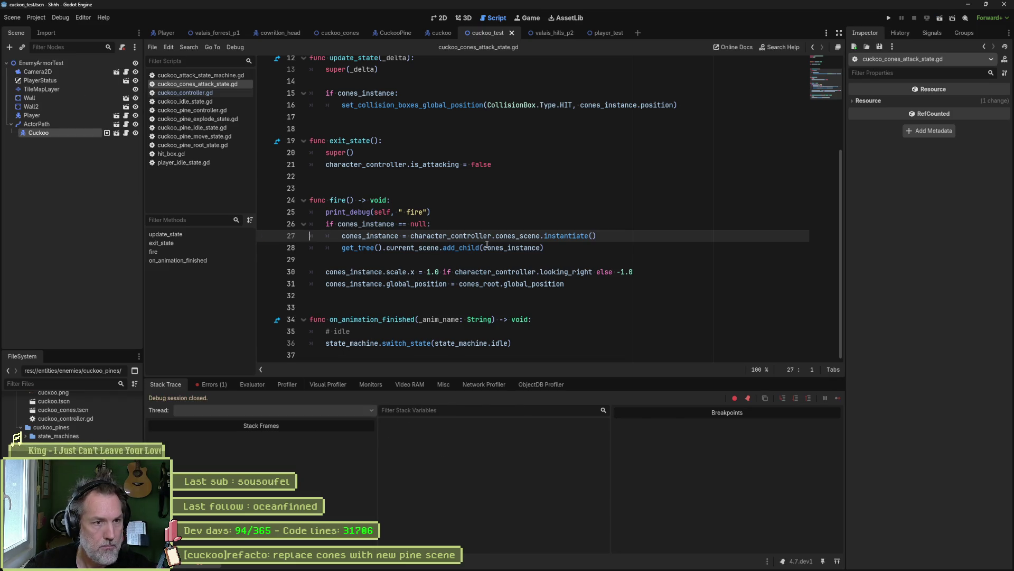
{"action": "double_click", "coordinate": [508, 237]}
{"action": "type", "text": "pine_scene"}
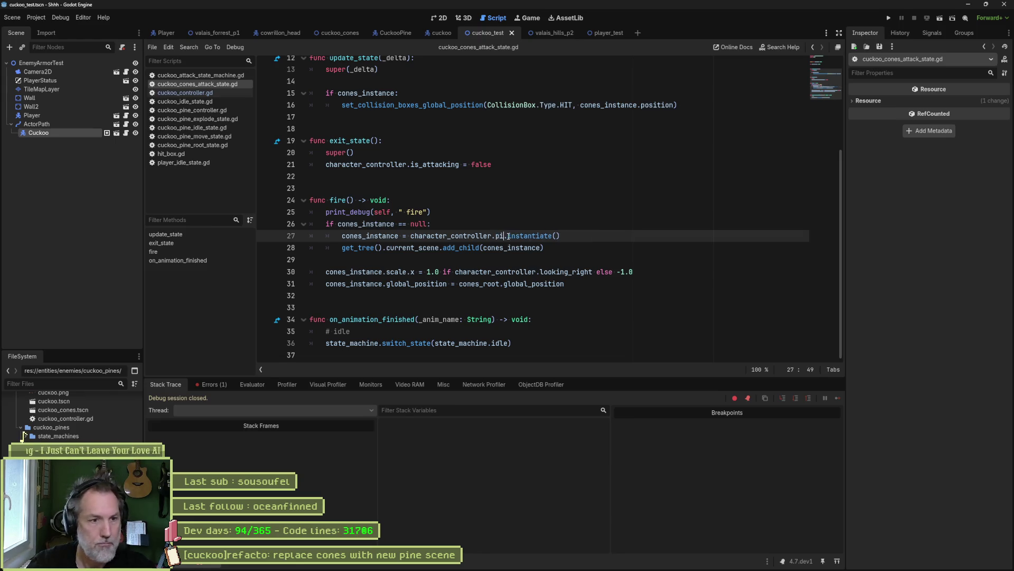
{"action": "key", "text": "ctrl+s"}
{"action": "double_click", "coordinate": [351, 224]}
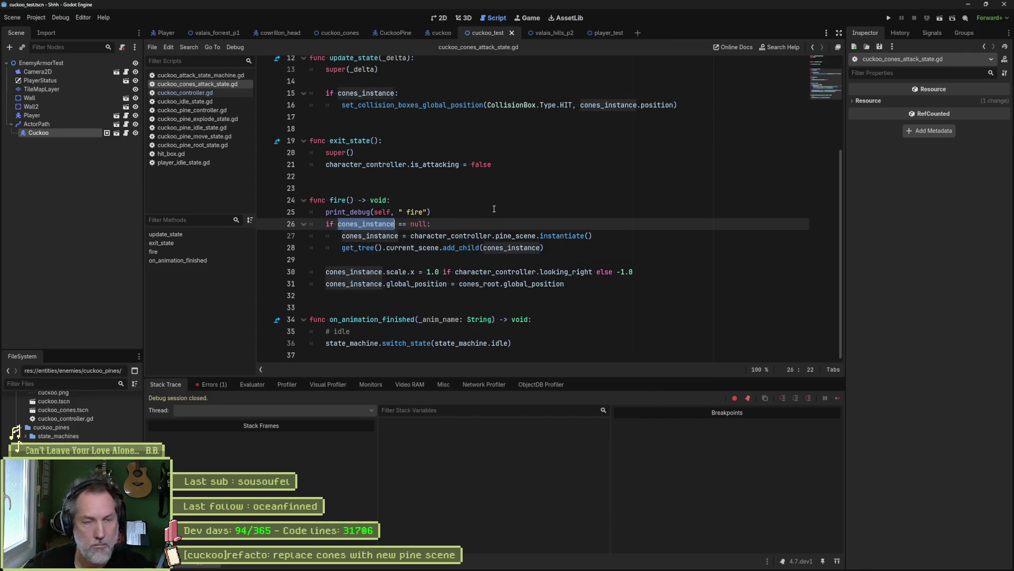
- Replace cones_instance with pine_instance in every project file using Replace in Files
{"action": "scroll", "coordinate": [493, 209], "scroll_direction": "up", "scroll_amount": 4}
{"action": "key", "text": "ctrl+shift+r"}
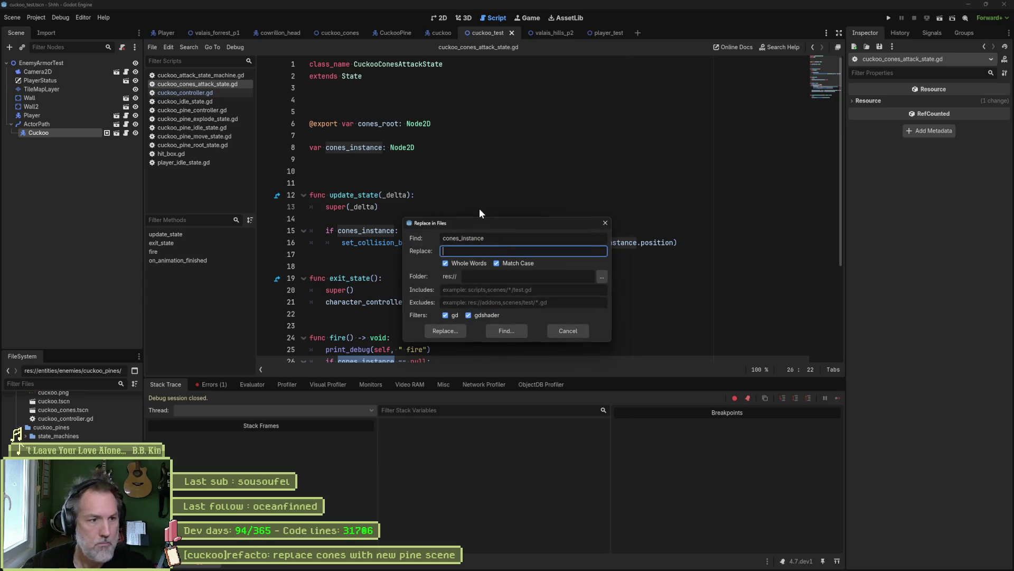
{"action": "type", "text": "pine_instance"}
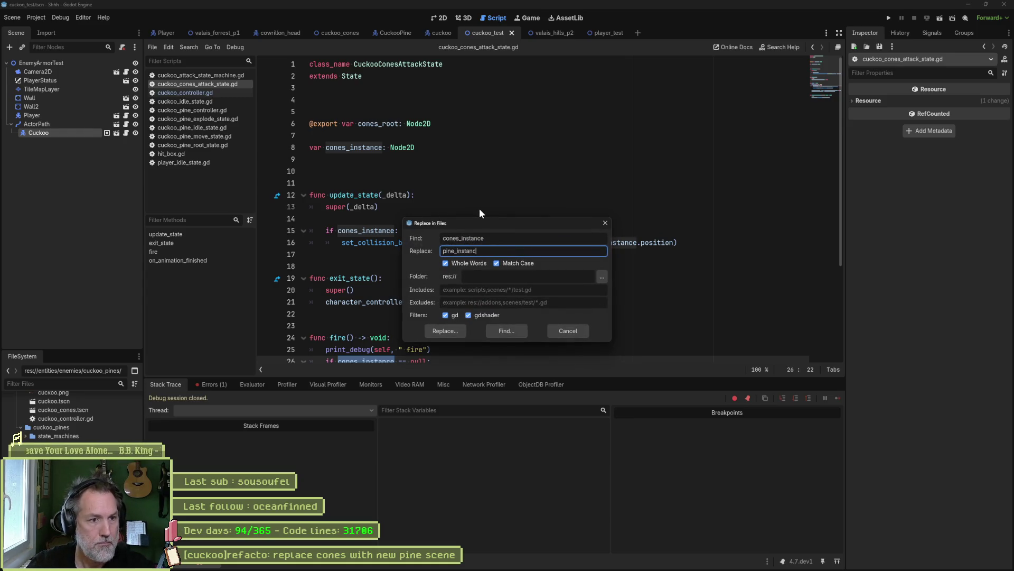
{"action": "left_click", "coordinate": [448, 330]}
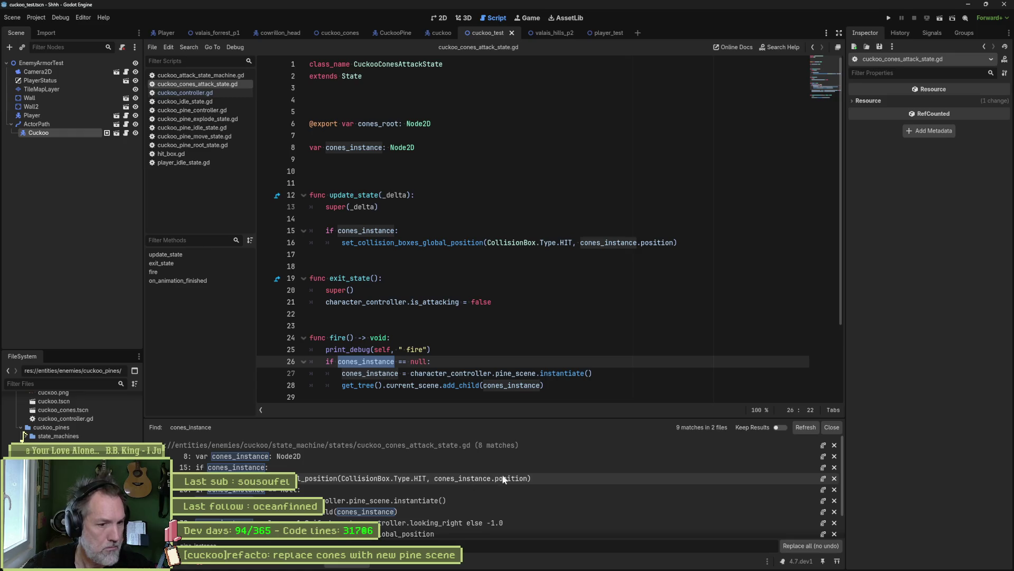
{"action": "scroll", "coordinate": [553, 470], "scroll_direction": "down", "scroll_amount": 1}
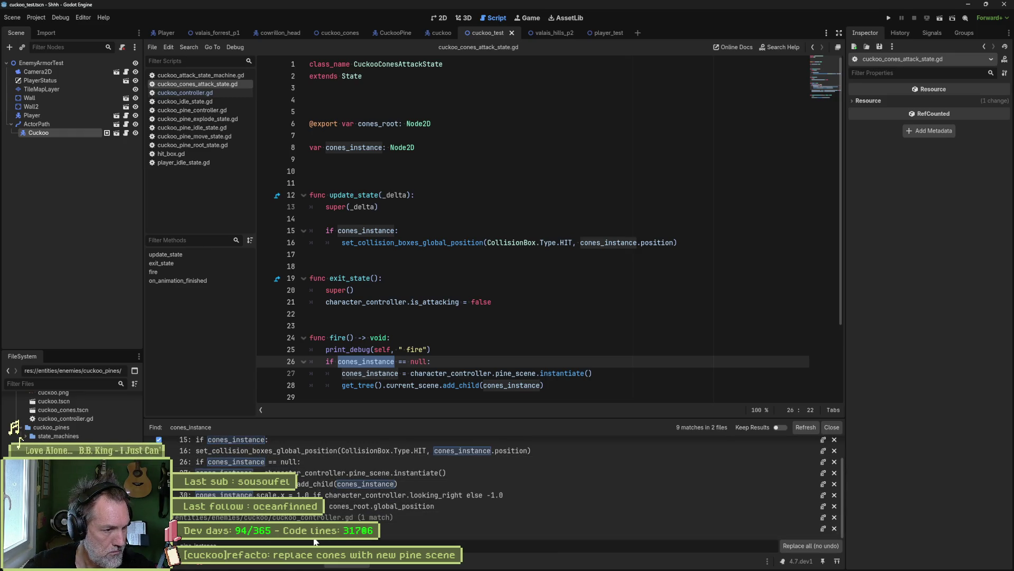
{"action": "left_click", "coordinate": [811, 546]}
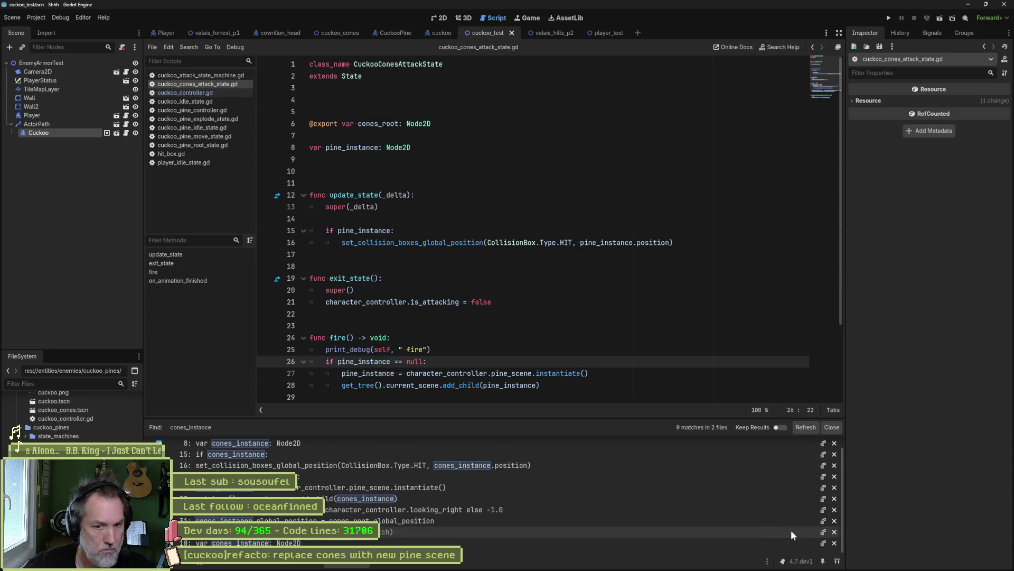
{"action": "left_click", "coordinate": [806, 426]}
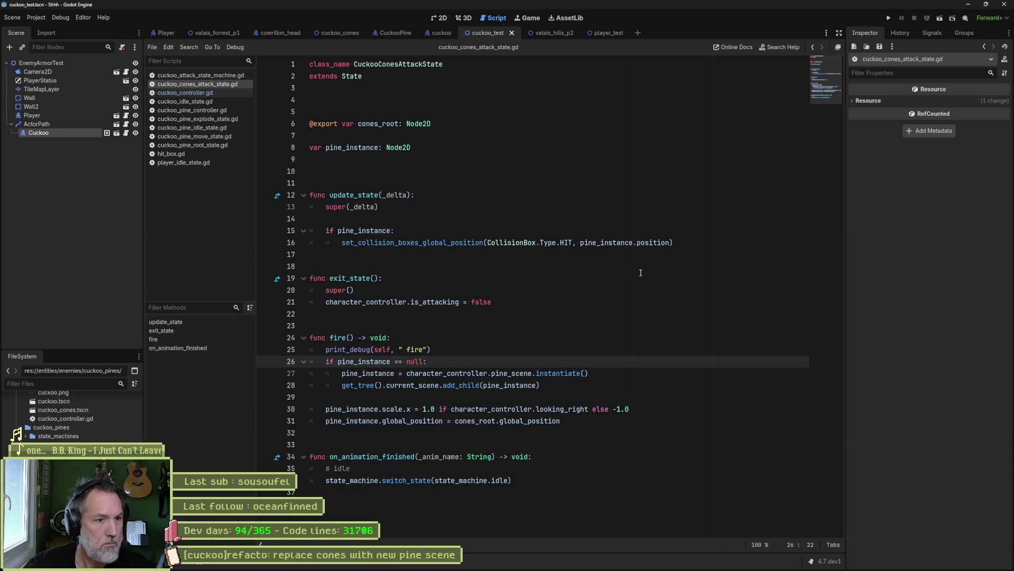
- Delete the print_debug line at the start of fire() and open cuckoo_controller.gd
{"action": "key", "text": "Up"}
{"action": "key", "text": "ctrl+shift+k"}
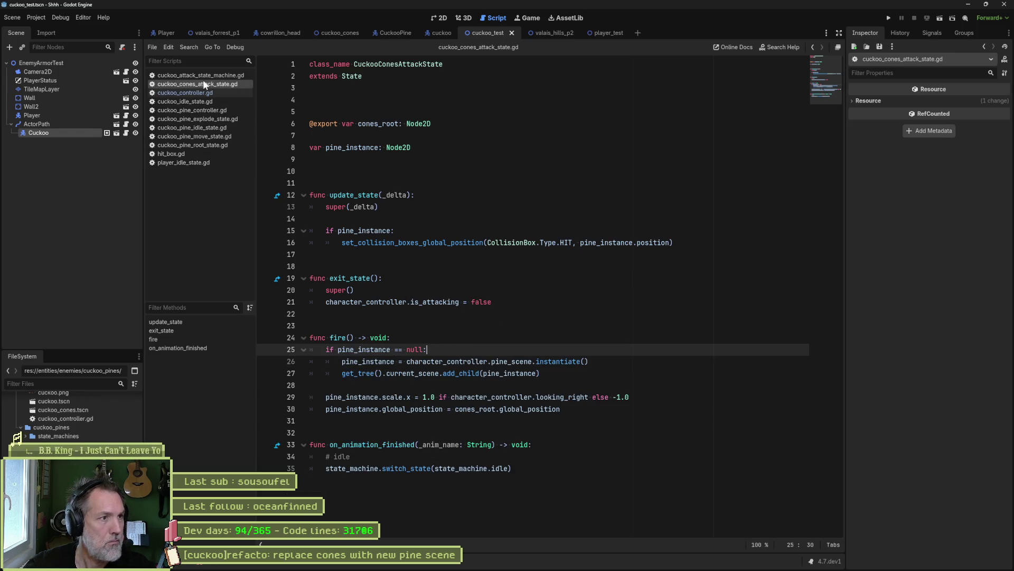
{"action": "left_click", "coordinate": [185, 93]}
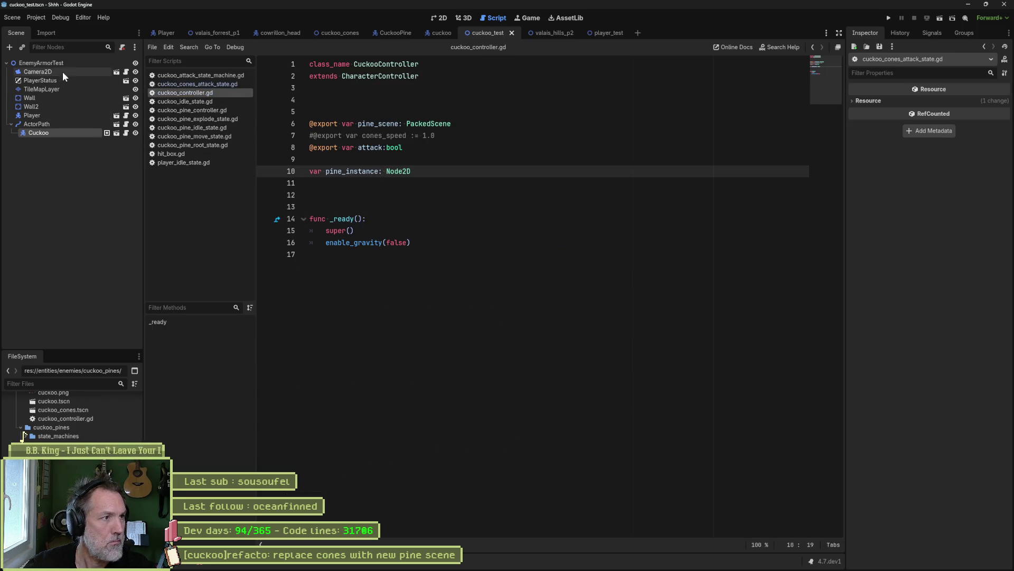
{"action": "left_click", "coordinate": [438, 32]}
{"action": "left_click", "coordinate": [30, 63]}
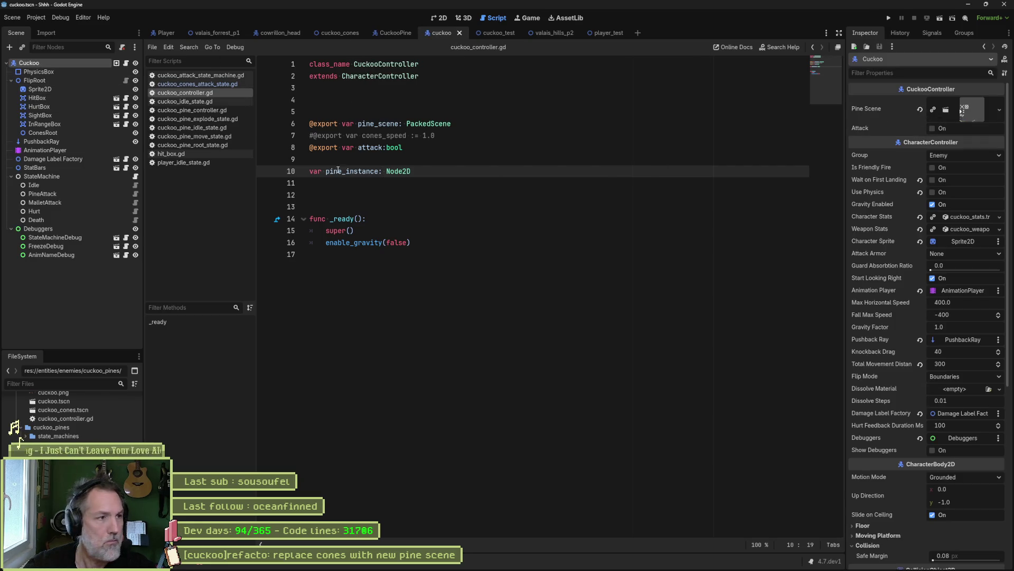
{"action": "left_click", "coordinate": [484, 30]}
{"action": "key", "text": "F6"}
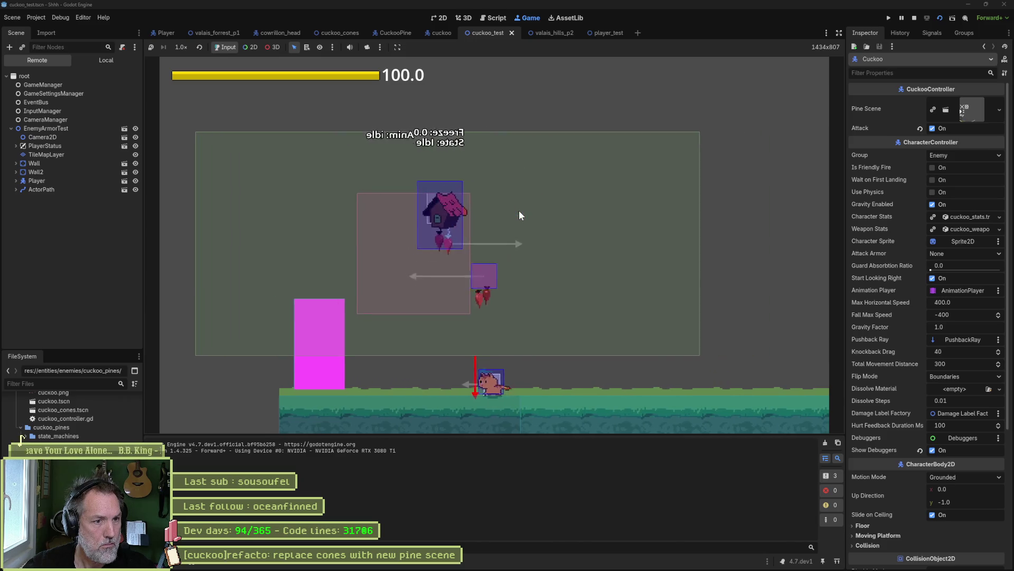
{"action": "key", "text": "F8"}
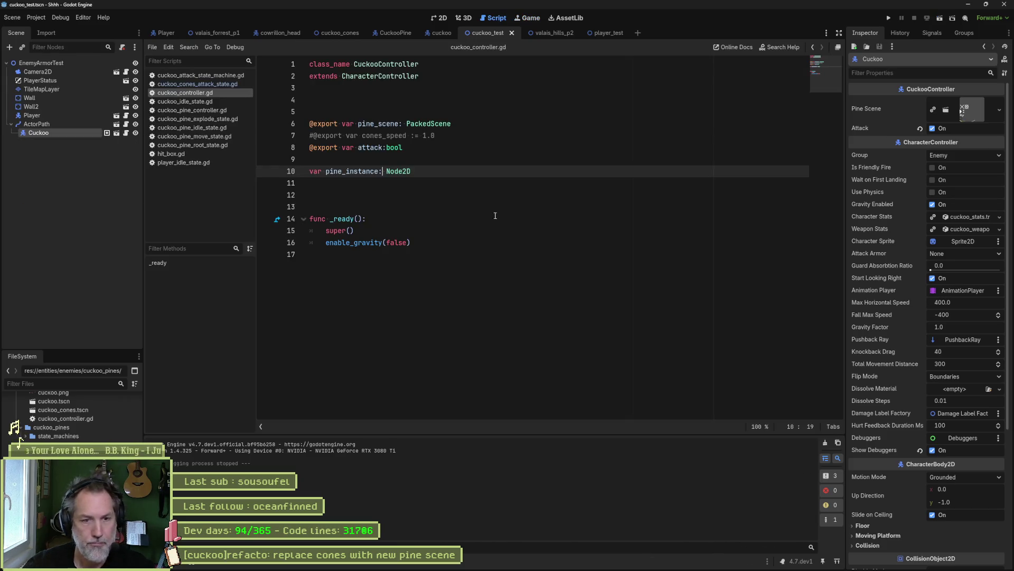
{"action": "left_click", "coordinate": [445, 139]}
{"action": "key", "text": "ctrl+shift+k"}
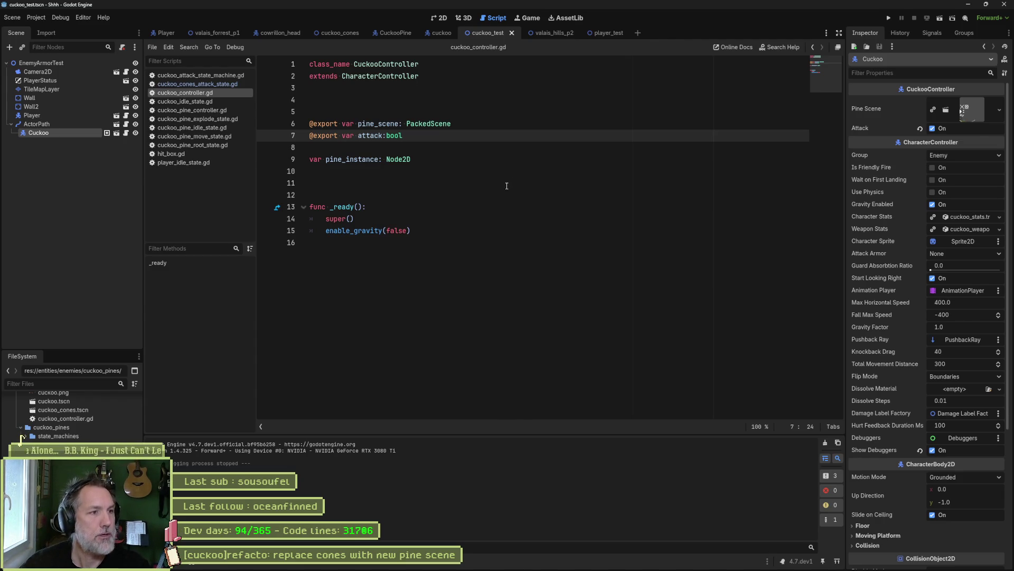
{"action": "left_click", "coordinate": [338, 31]}
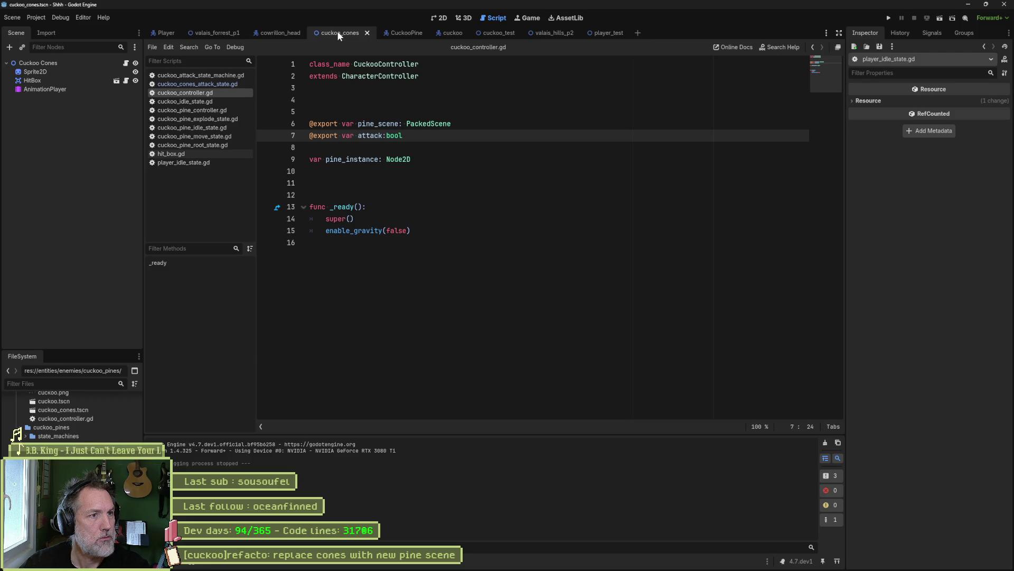
- Locate cuckoo_cones.tscn in the FileSystem, close its tab, and delete the file
{"action": "right_click", "coordinate": [58, 64]}
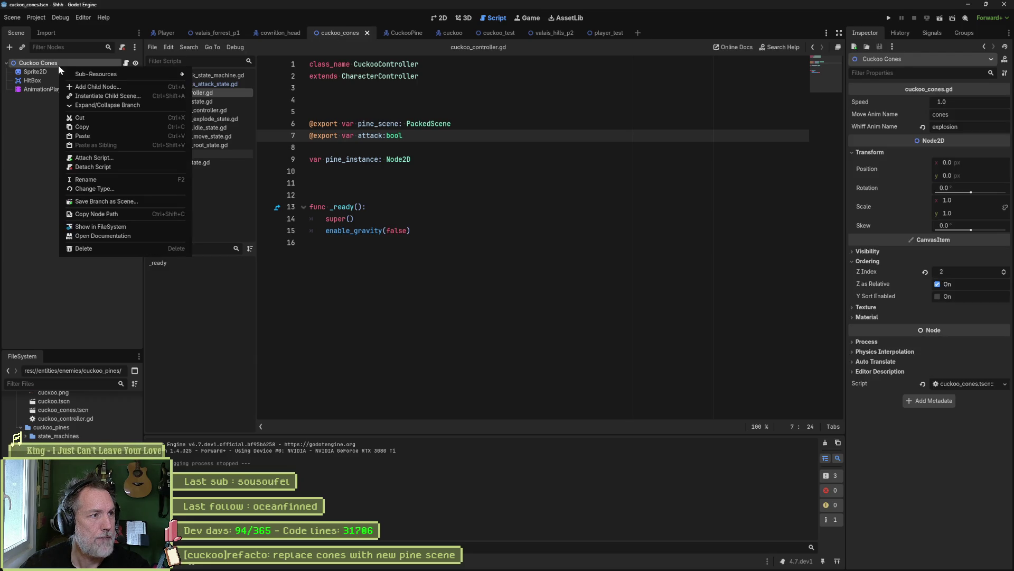
{"action": "left_click", "coordinate": [338, 32]}
{"action": "right_click", "coordinate": [339, 33]}
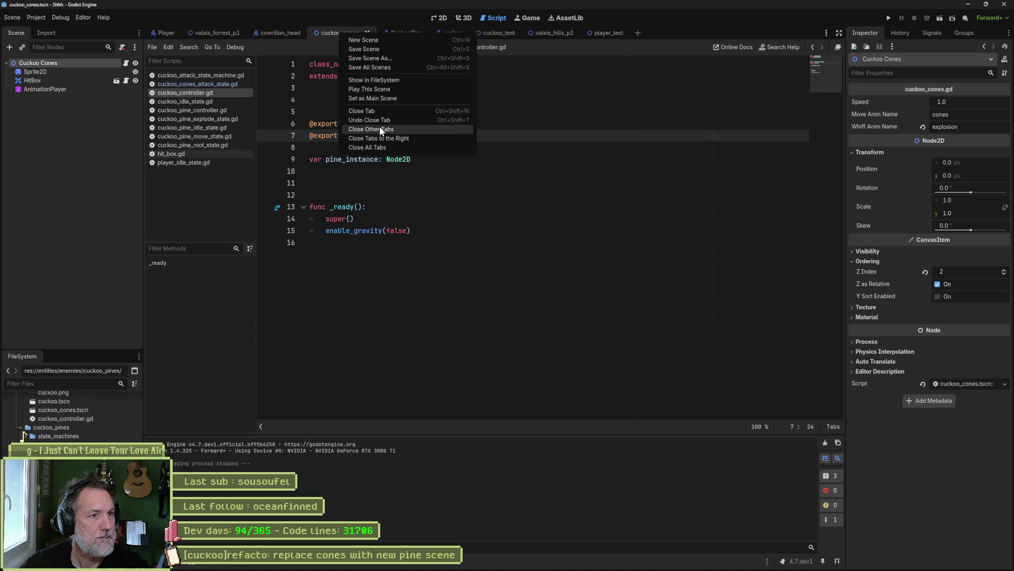
{"action": "left_click", "coordinate": [404, 81]}
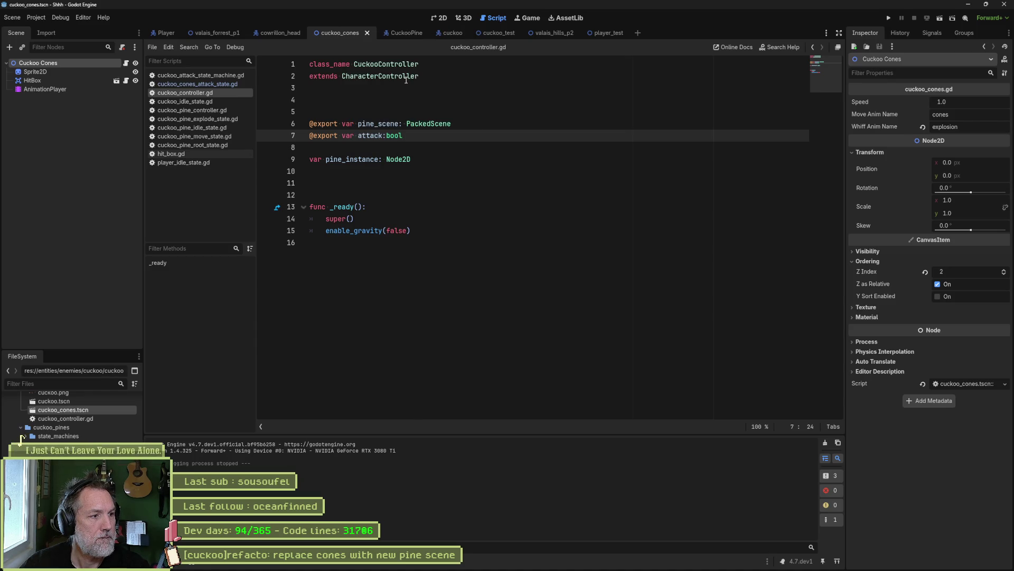
{"action": "middle_click", "coordinate": [335, 32]}
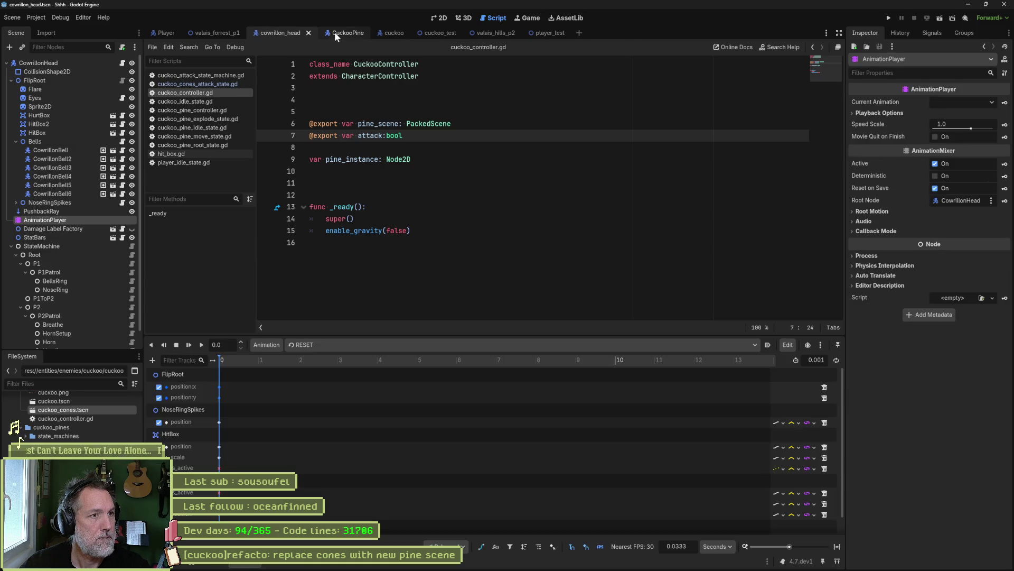
{"action": "key", "text": "Delete"}
{"action": "key", "text": "Return"}
{"action": "scroll", "coordinate": [92, 417], "scroll_direction": "up", "scroll_amount": 2}
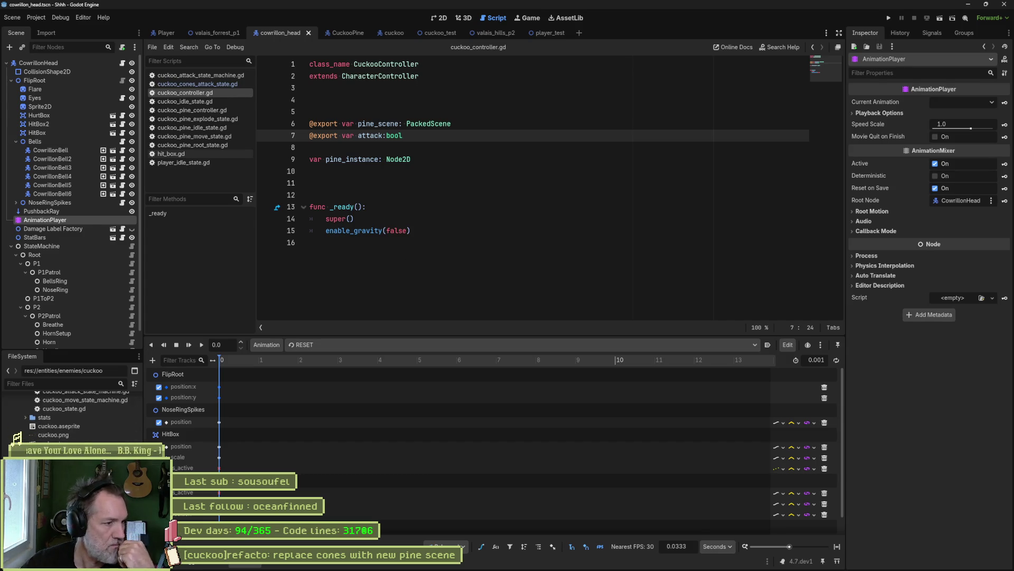
{"action": "left_click", "coordinate": [440, 37]}
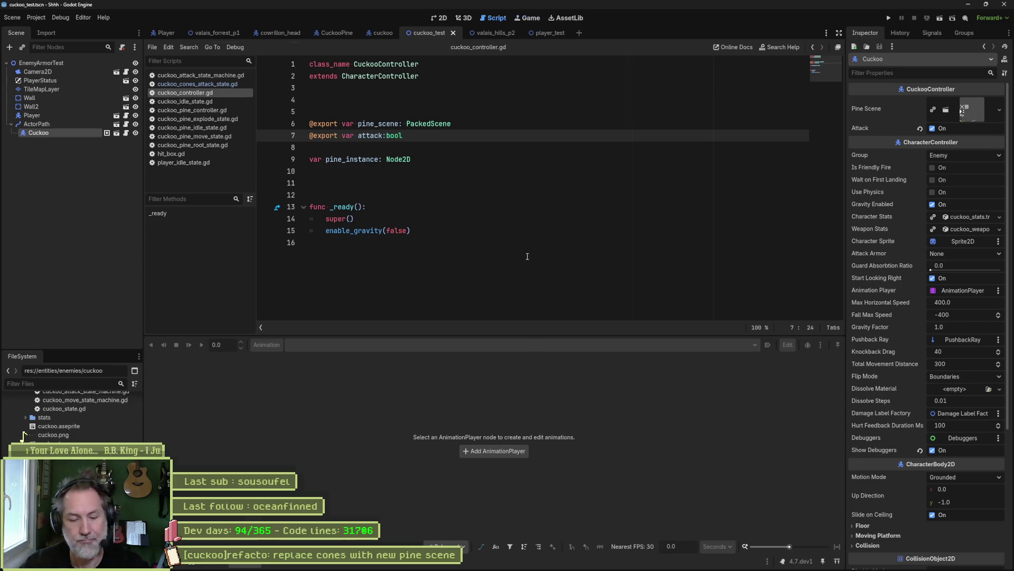
{"action": "key", "text": "F6"}
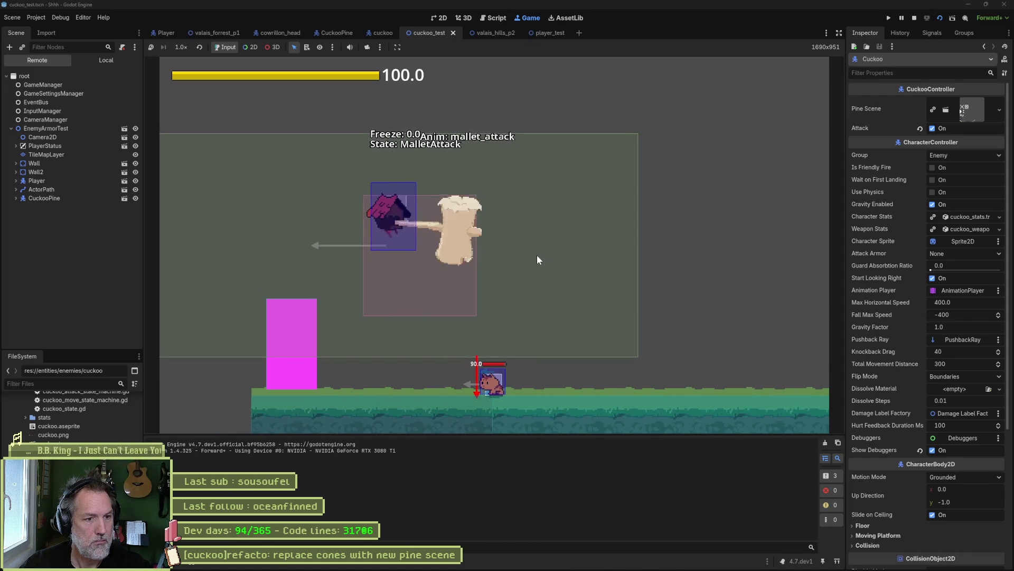
{"action": "key", "text": "F8"}
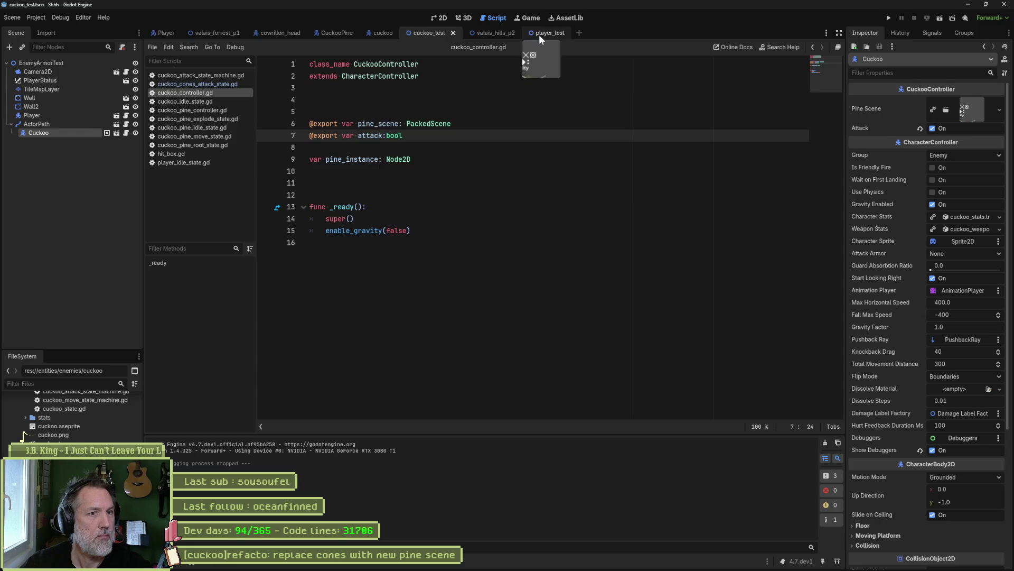
{"action": "left_click", "coordinate": [341, 34]}
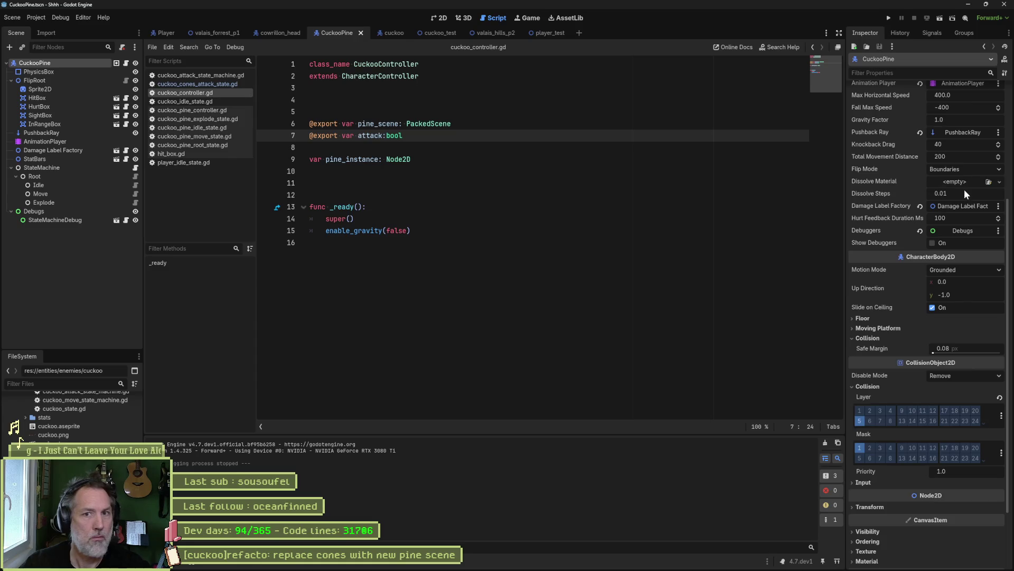
- Key HitBox Position and Scale at 0.0 s in the CuckooPine explode animation
{"action": "scroll", "coordinate": [899, 213], "scroll_direction": "up", "scroll_amount": 4}
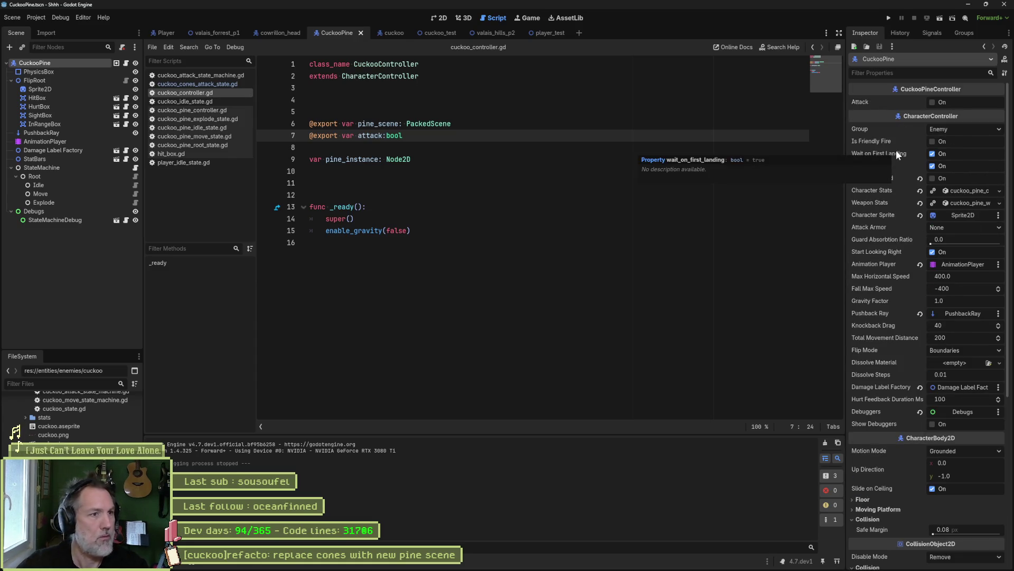
{"action": "left_click", "coordinate": [97, 142]}
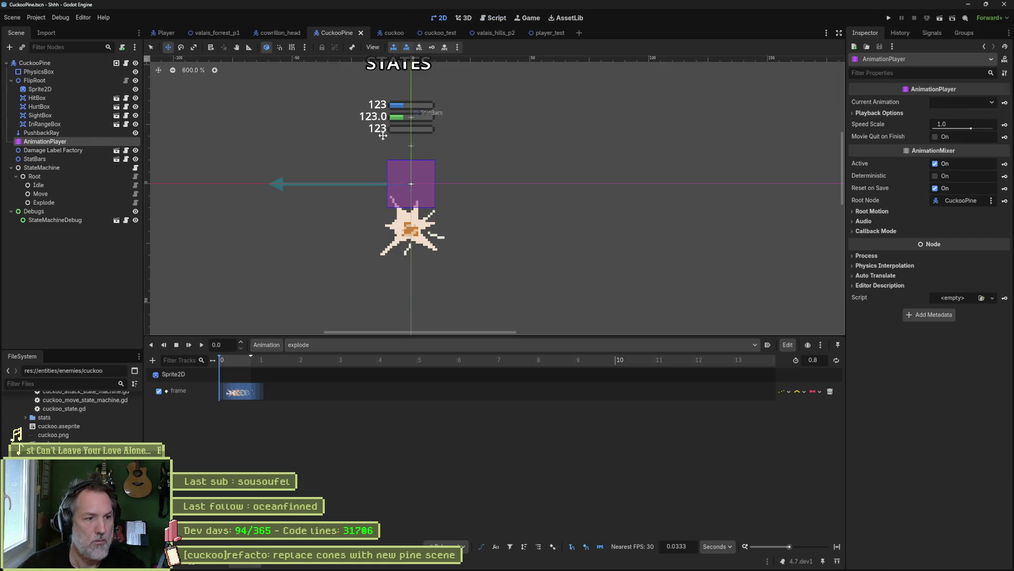
{"action": "left_click", "coordinate": [837, 548]}
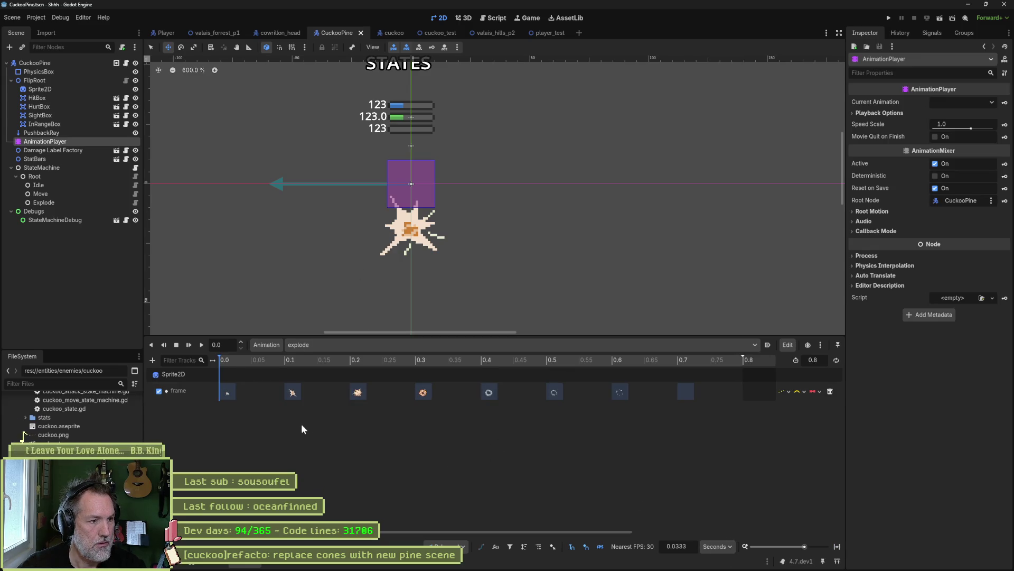
{"action": "left_click", "coordinate": [64, 99]}
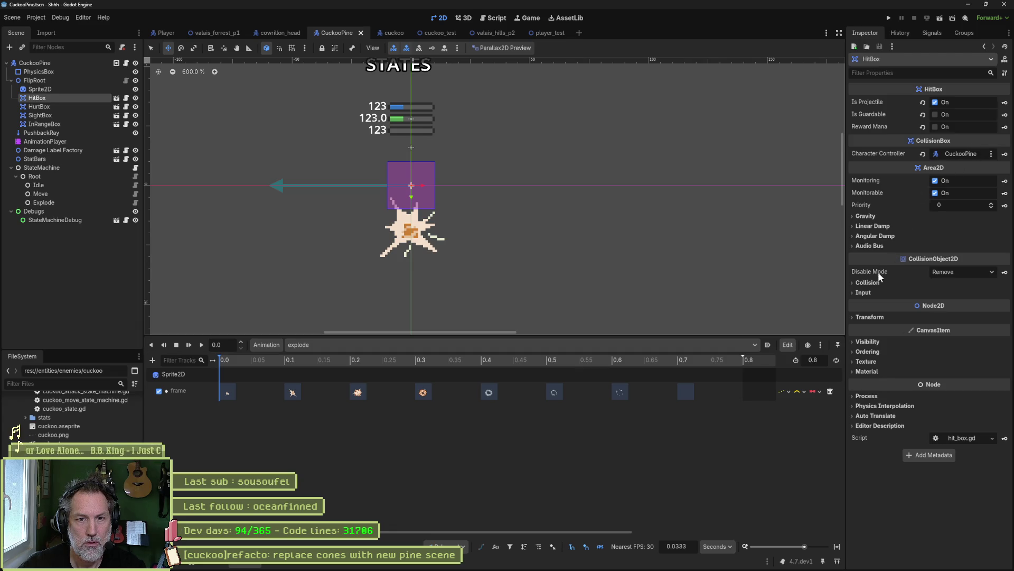
{"action": "left_click", "coordinate": [887, 317]}
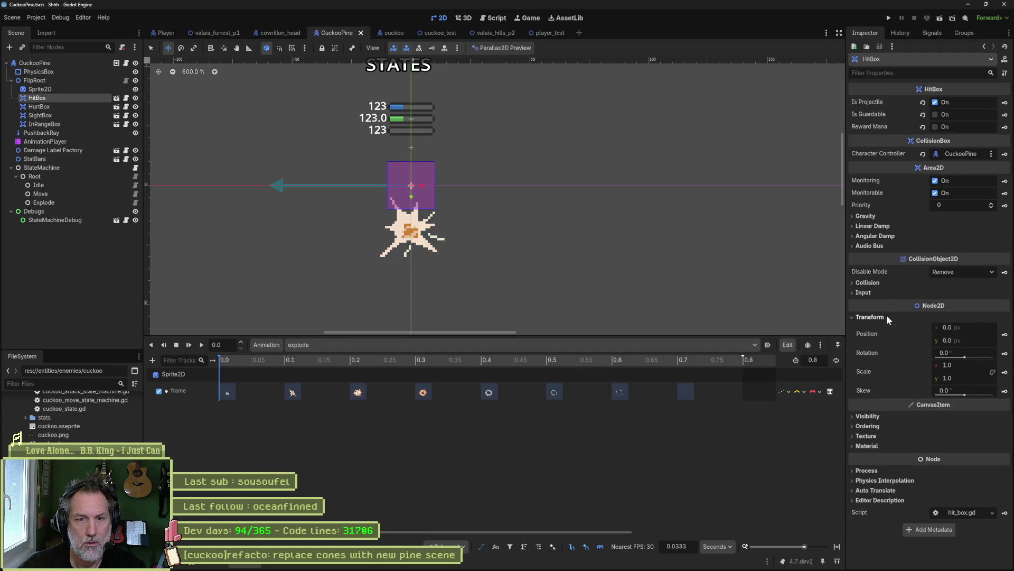
{"action": "left_click", "coordinate": [1004, 335]}
{"action": "left_click", "coordinate": [481, 313]}
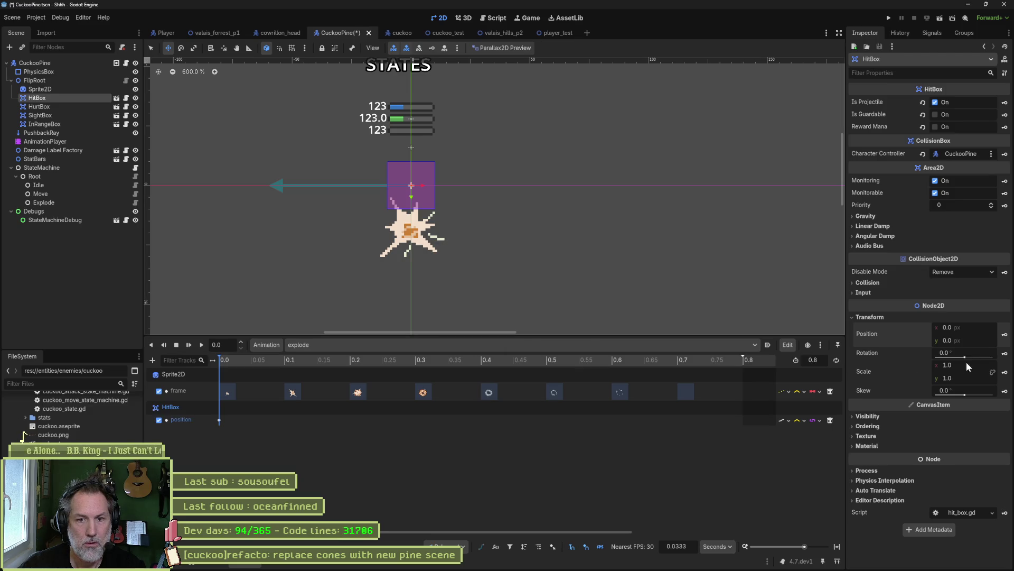
{"action": "left_click", "coordinate": [1005, 372]}
{"action": "left_click", "coordinate": [474, 308]}
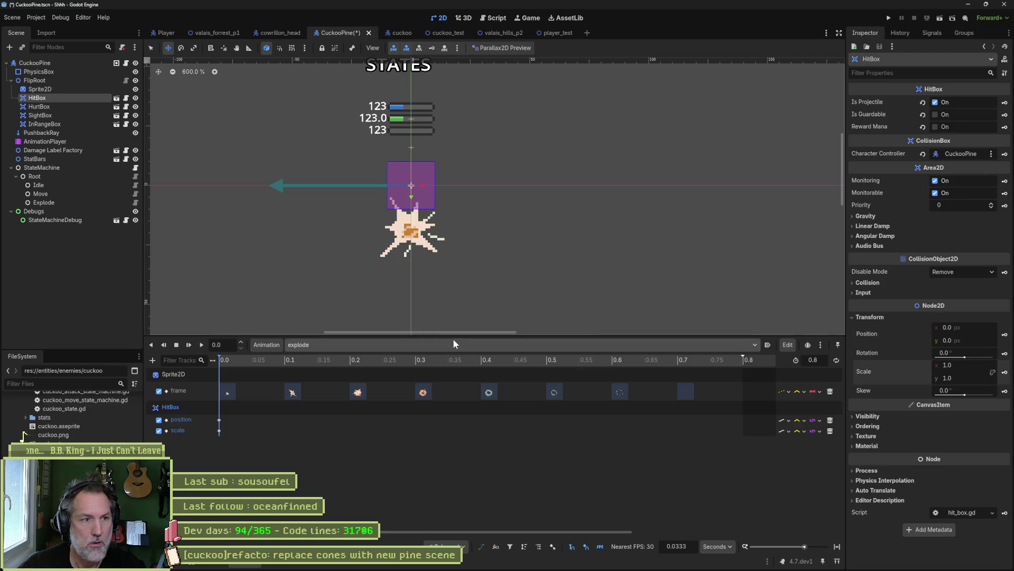
{"action": "left_click", "coordinate": [446, 33]}
{"action": "key", "text": "F6"}
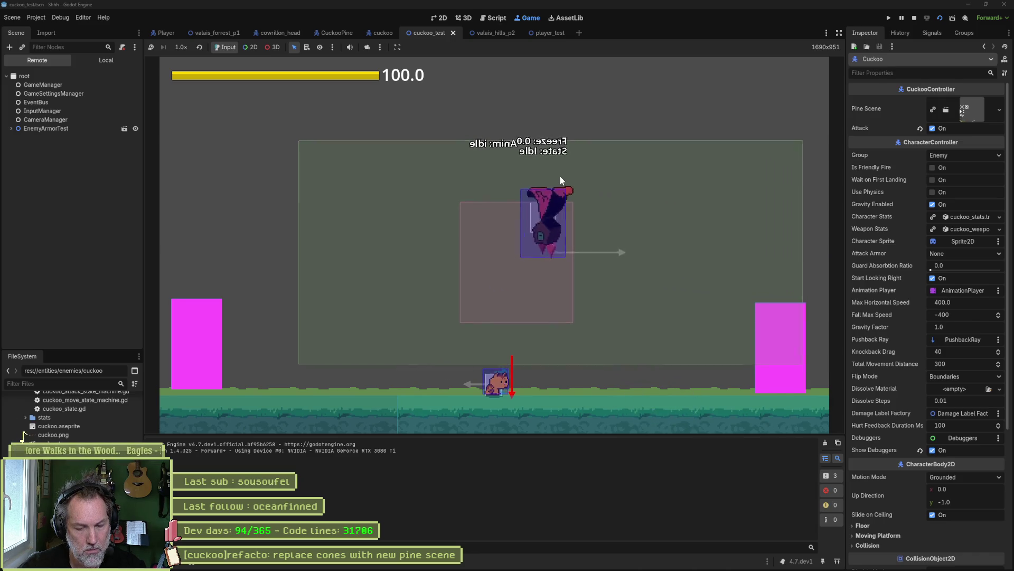
- Run cuckoo_test to watch the pine explode on the ground, then stop the game
{"action": "key", "text": "F8"}
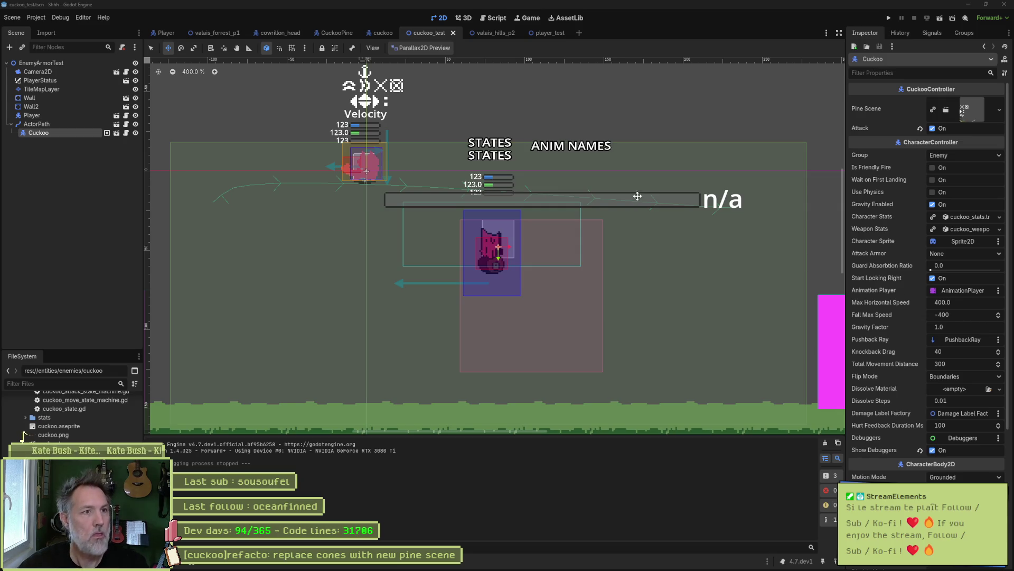
{"action": "key", "text": "F6"}
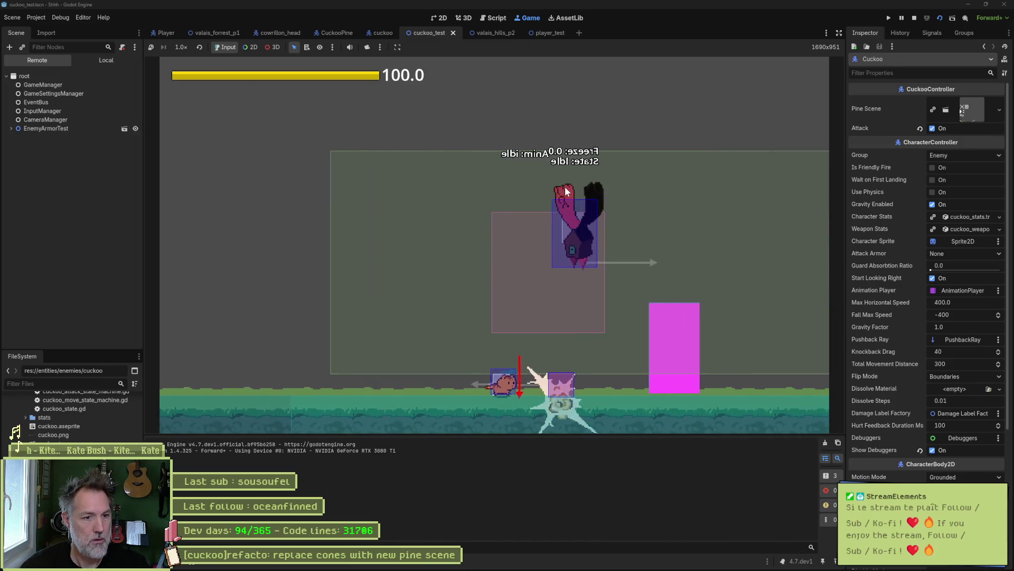
{"action": "key", "text": "F8"}
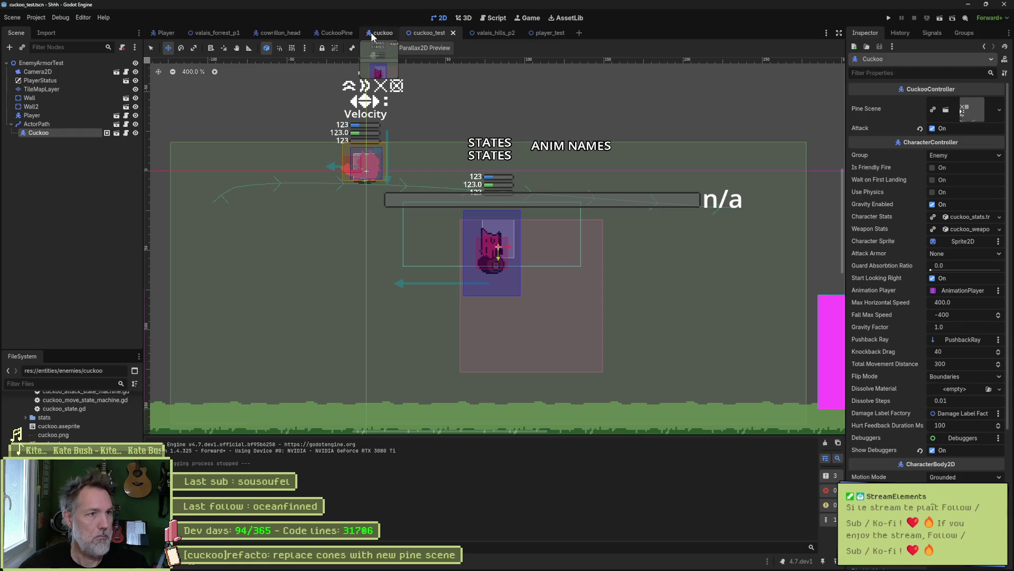
{"action": "left_click", "coordinate": [345, 33]}
- In the explode animation, move the pine Sprite2D 17 px upward
{"action": "left_click", "coordinate": [95, 142]}
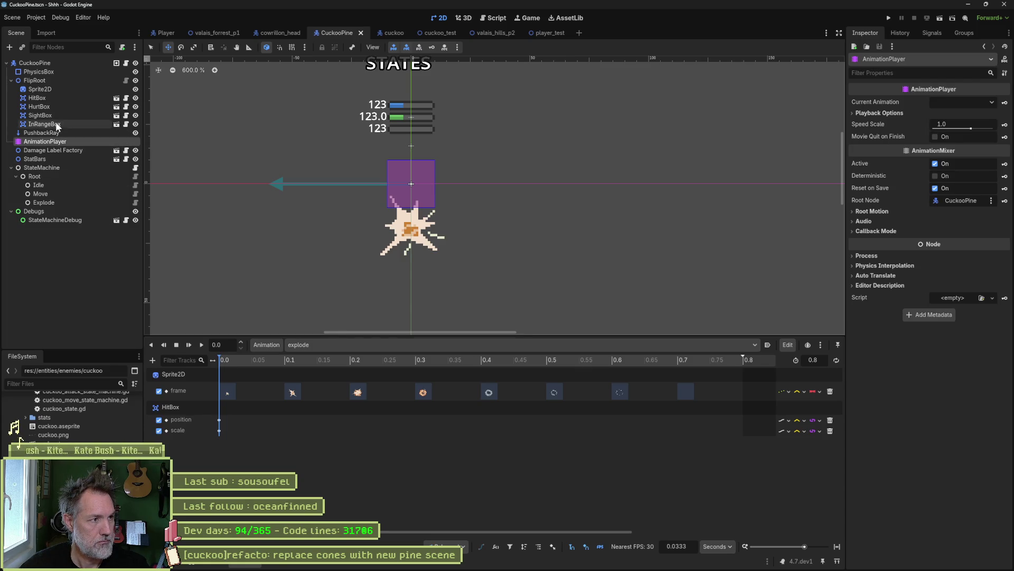
{"action": "left_click", "coordinate": [53, 91]}
{"action": "left_click_drag", "start_coordinate": [412, 198], "coordinate": [409, 156]}
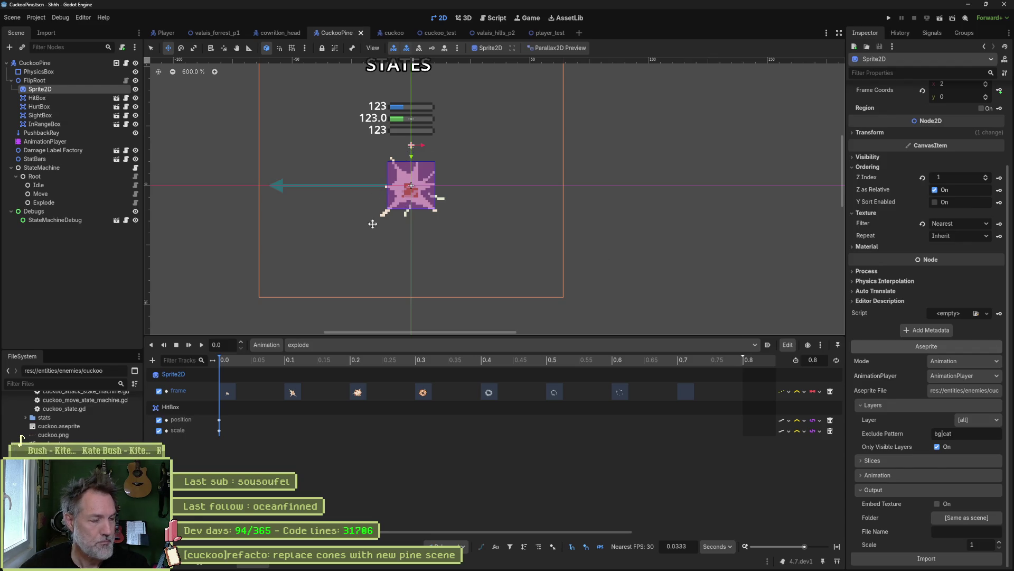
- At 0.2 s, enlarge and raise the HitBox over the explosion cloud, keying Position and Scale
{"action": "left_click", "coordinate": [78, 100]}
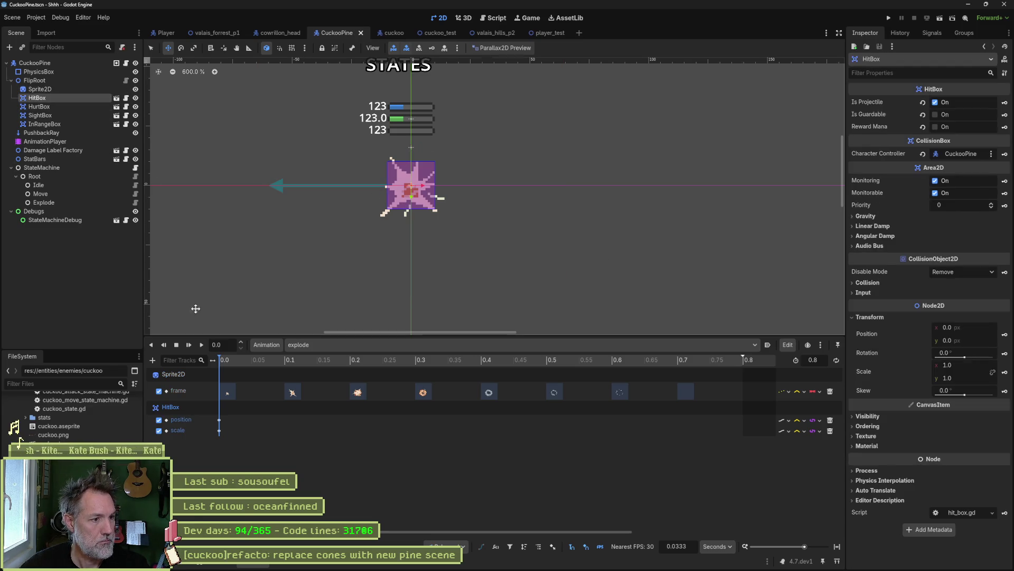
{"action": "left_click", "coordinate": [283, 361]}
{"action": "mouse_move", "coordinate": [283, 363]}
{"action": "left_mouse_down"}
{"action": "mouse_move", "coordinate": [419, 366]}
{"action": "mouse_move", "coordinate": [355, 371]}
{"action": "left_mouse_up"}
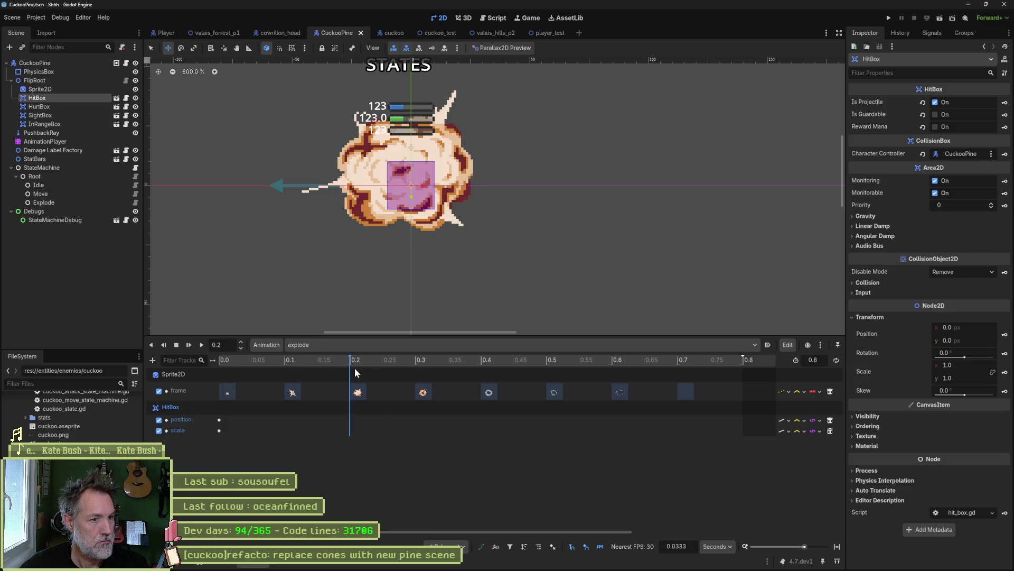
{"action": "key", "text": "s"}
{"action": "left_click_drag", "start_coordinate": [424, 200], "coordinate": [453, 230]}
{"action": "key", "text": "w"}
{"action": "left_click_drag", "start_coordinate": [411, 203], "coordinate": [406, 177]}
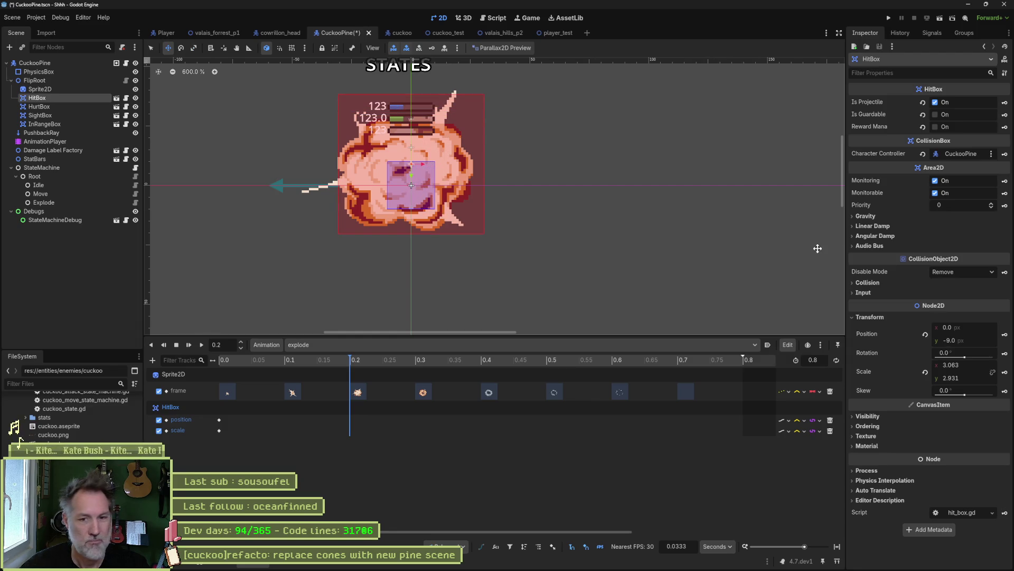
{"action": "left_click", "coordinate": [1005, 335]}
{"action": "left_click", "coordinate": [1004, 372]}
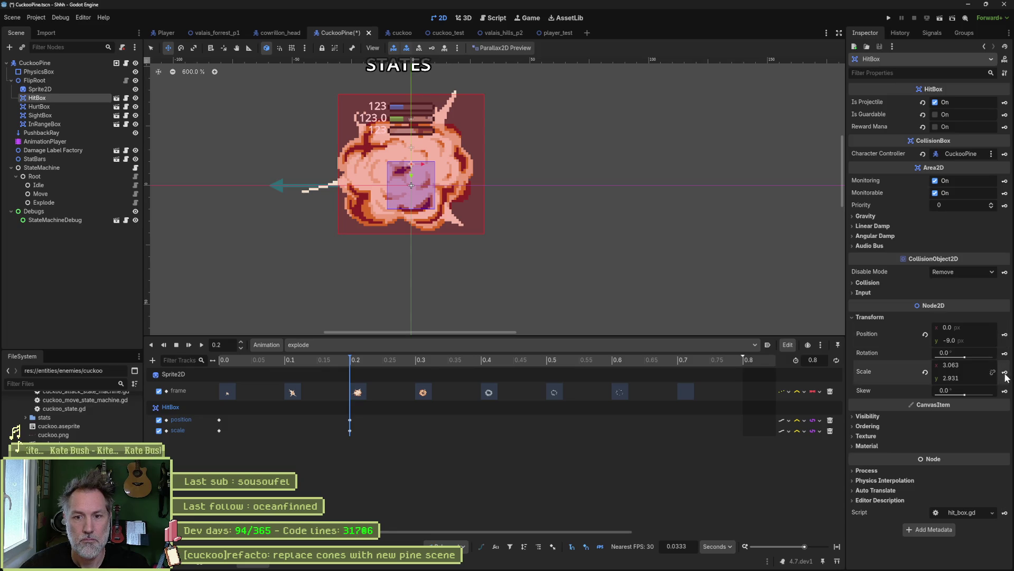
- Duplicate the HitBox 0.0 s keys to 0.4 s and save the CuckooPine scene
{"action": "left_click_drag", "start_coordinate": [392, 363], "coordinate": [493, 363]}
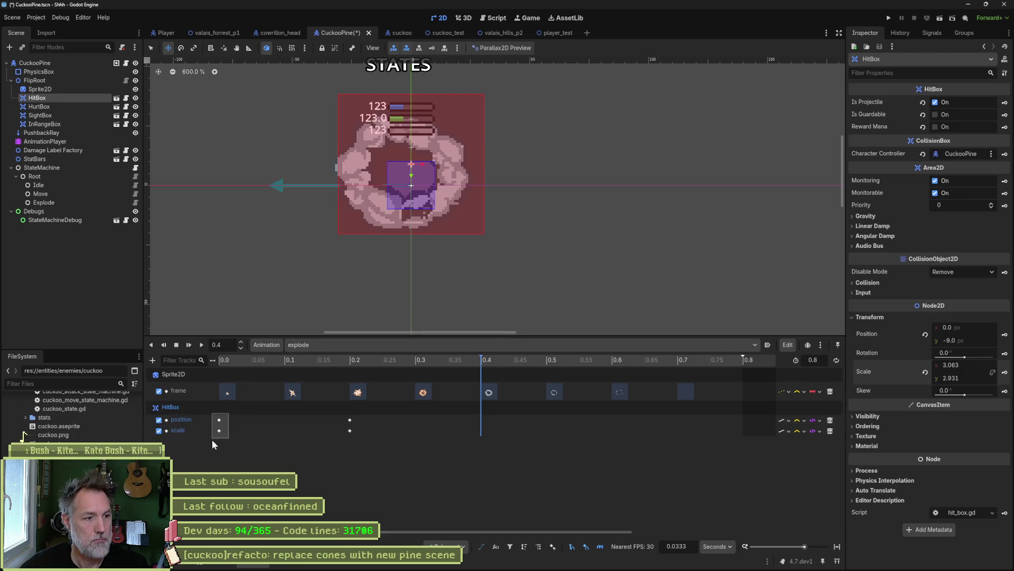
{"action": "left_click_drag", "start_coordinate": [212, 439], "coordinate": [233, 414]}
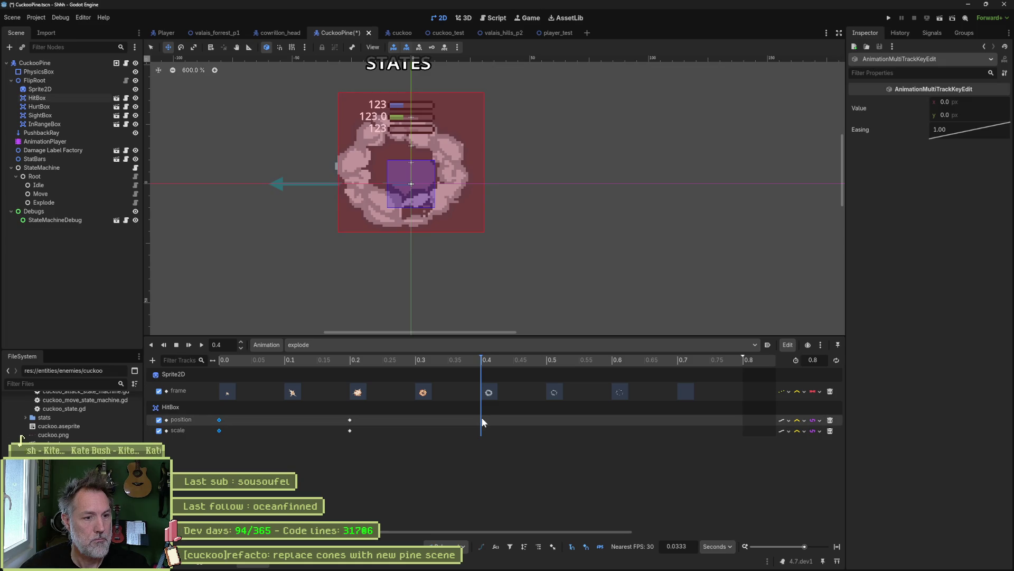
{"action": "key", "text": "ctrl+d"}
{"action": "mouse_move", "coordinate": [476, 366]}
{"action": "left_mouse_down"}
{"action": "mouse_move", "coordinate": [272, 372]}
{"action": "mouse_move", "coordinate": [499, 379]}
{"action": "left_mouse_up"}
{"action": "key", "text": "ctrl+s"}
{"action": "left_click", "coordinate": [442, 33]}
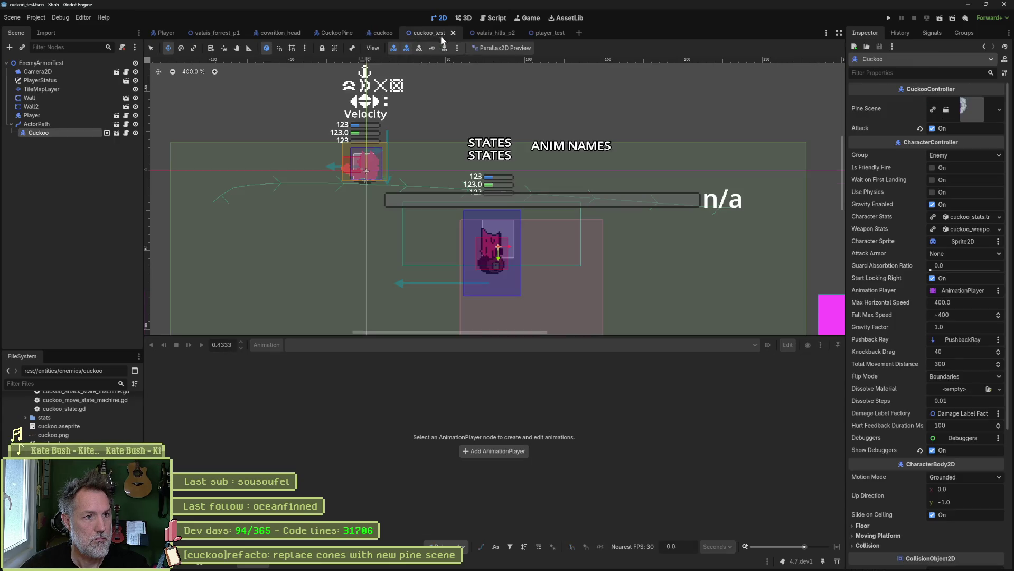
- Run cuckoo_test again to check the updated pine, then return to CuckooPine
{"action": "key", "text": "F6"}
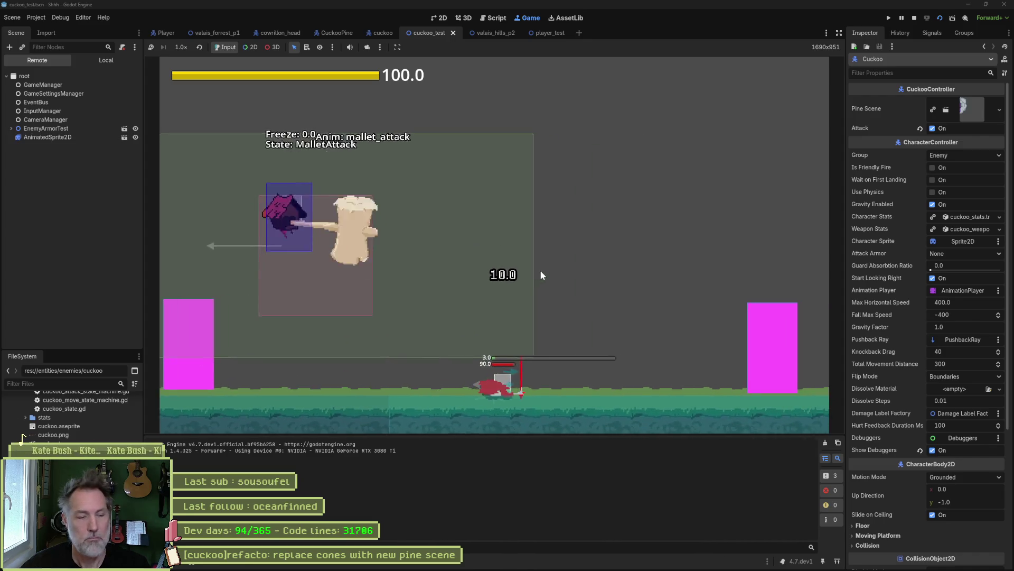
{"action": "key", "text": "F8"}
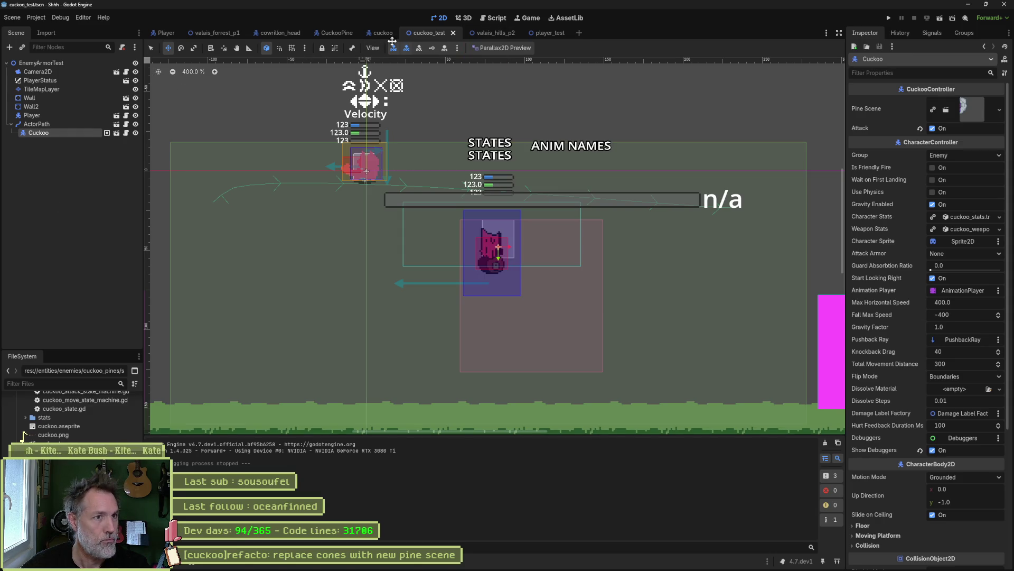
{"action": "left_click", "coordinate": [337, 33]}
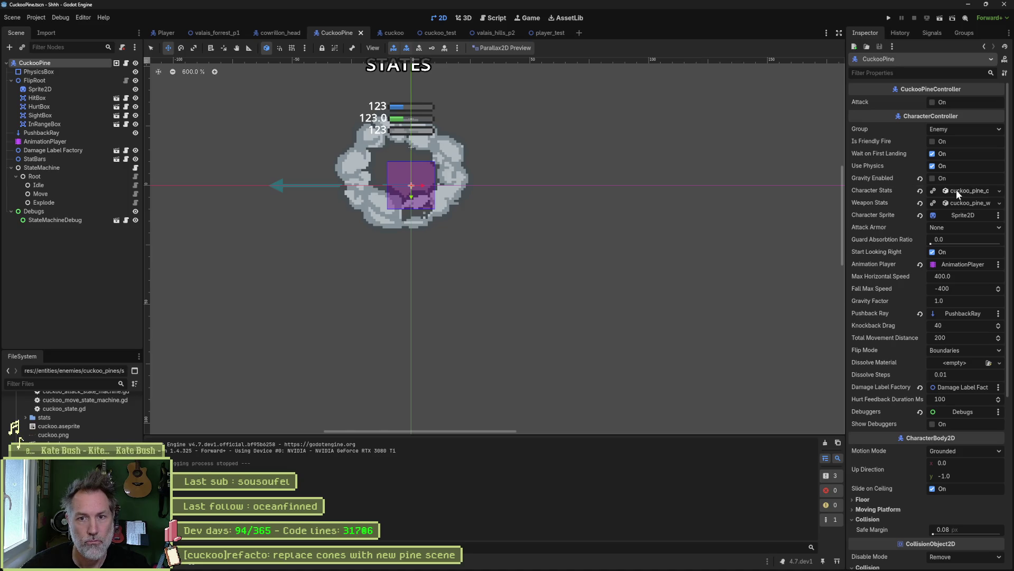
{"action": "scroll", "coordinate": [758, 232], "scroll_direction": "down", "scroll_amount": 2}
- Playtest the valais_hills_p2 level to watch the cuckoos fire pines, then stop it
{"action": "scroll", "coordinate": [643, 229], "scroll_direction": "up", "scroll_amount": 2}
{"action": "scroll", "coordinate": [646, 242], "scroll_direction": "up", "scroll_amount": 1}
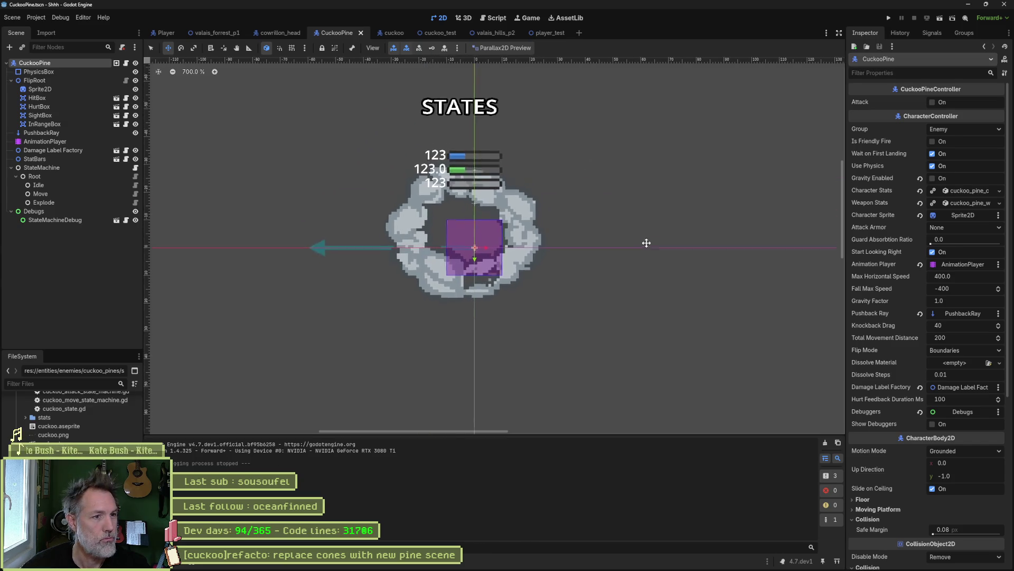
{"action": "scroll", "coordinate": [646, 242], "scroll_direction": "up", "scroll_amount": 1}
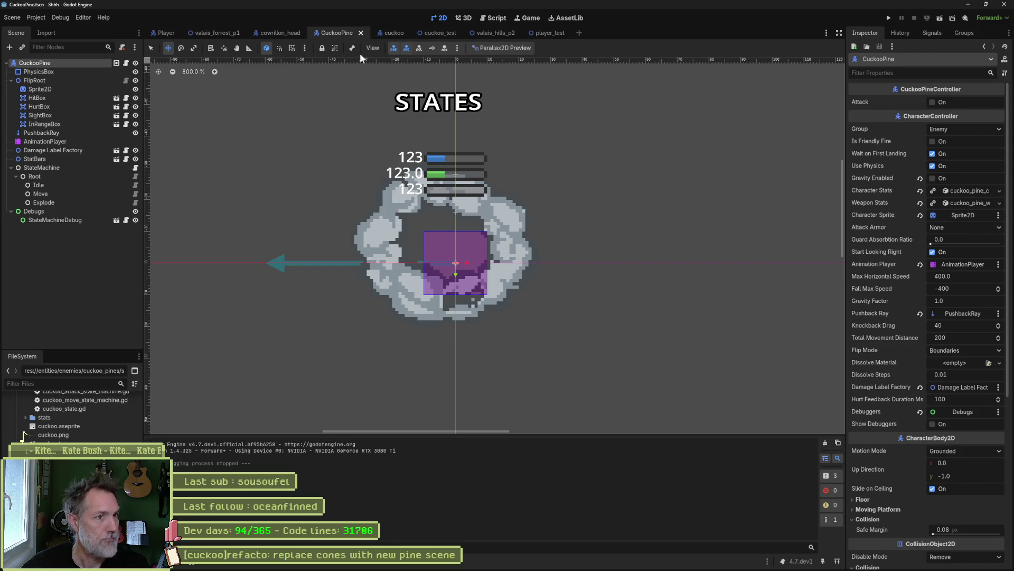
{"action": "left_click", "coordinate": [511, 35]}
{"action": "key", "text": "F6"}
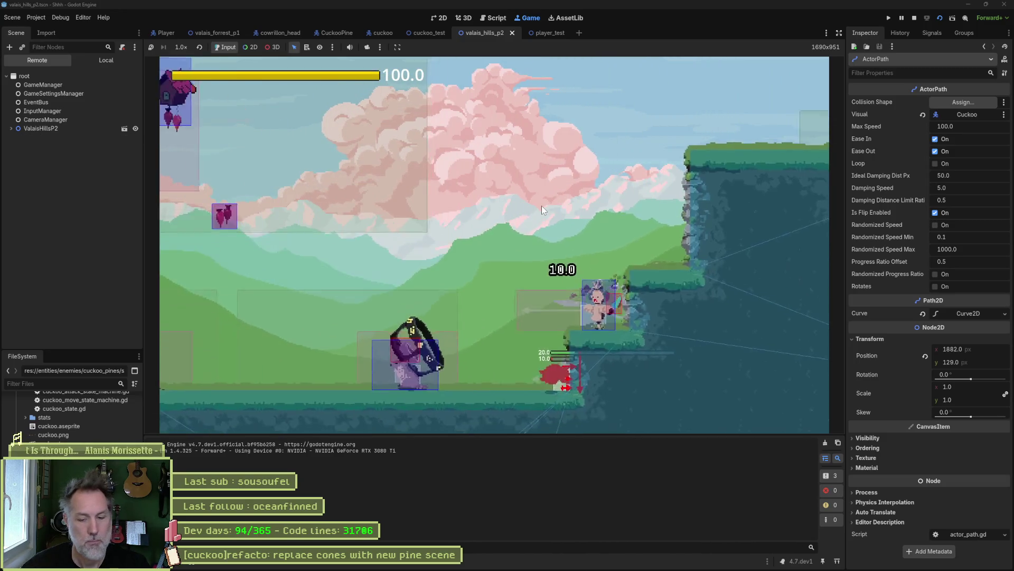
{"action": "key", "text": "F8"}
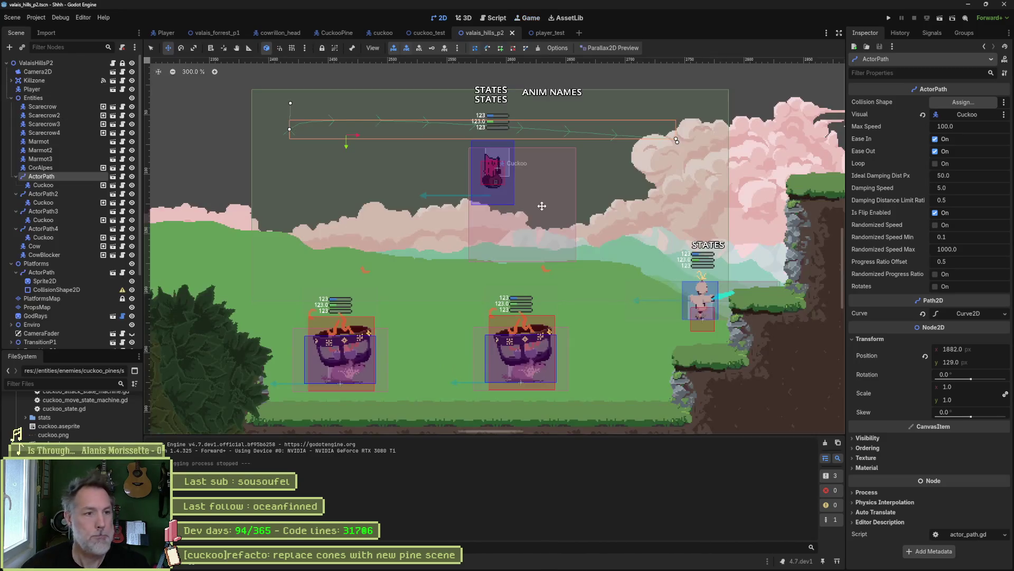
{"action": "left_click", "coordinate": [383, 35]}
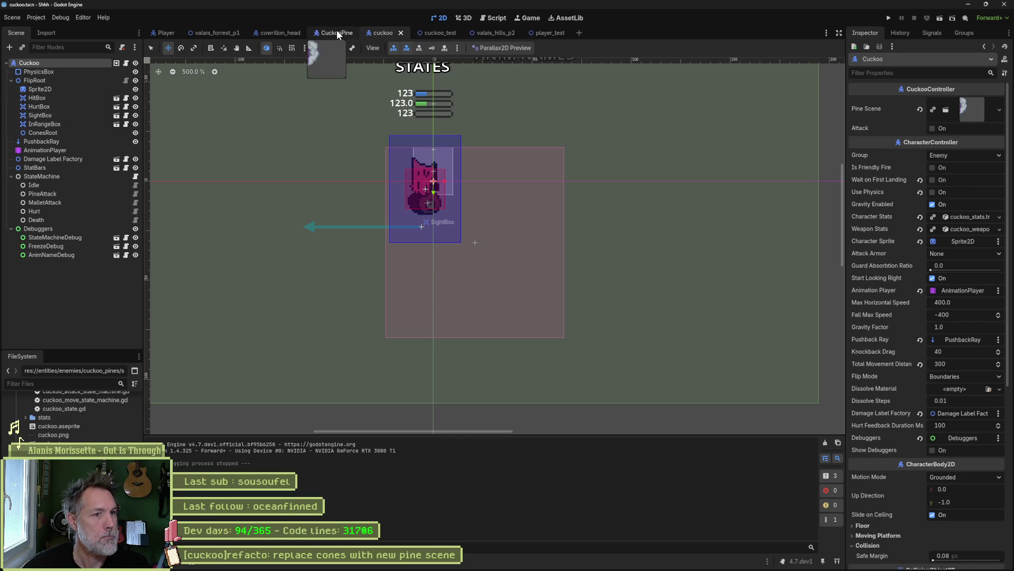
- Set the CuckooPine Sprite2D Z Index to 5 and save the scene
{"action": "left_click", "coordinate": [337, 32]}
{"action": "left_click", "coordinate": [56, 90]}
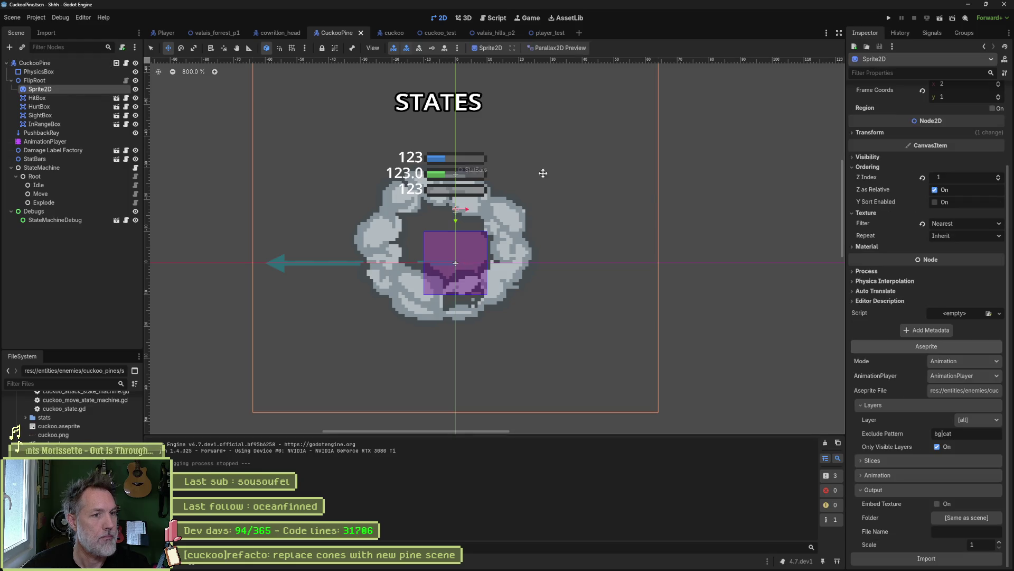
{"action": "left_click", "coordinate": [999, 177]}
{"action": "left_click", "coordinate": [998, 177]}
{"action": "key", "text": "ctrl+s"}
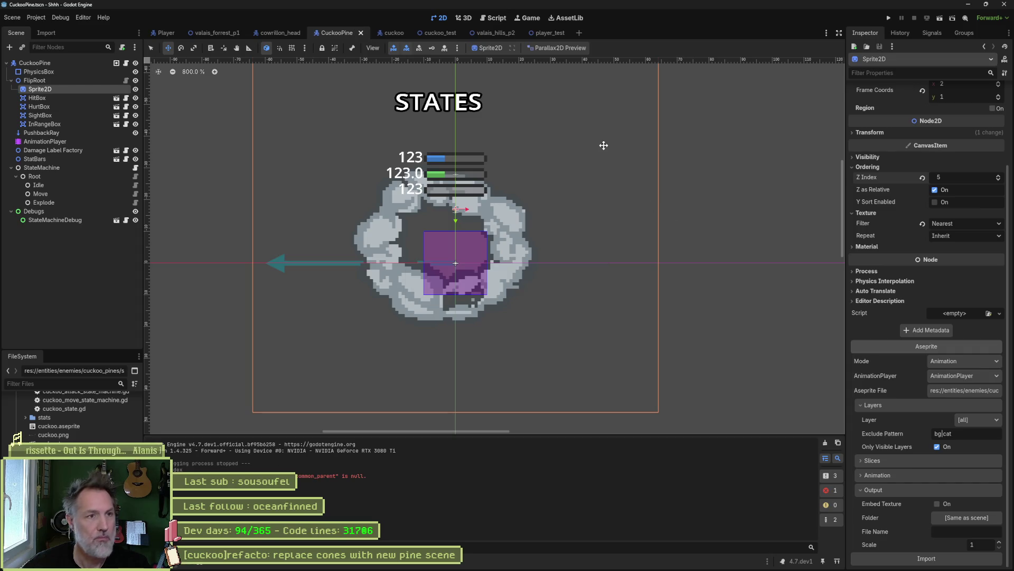
{"action": "mouse_move", "coordinate": [542, 564]}
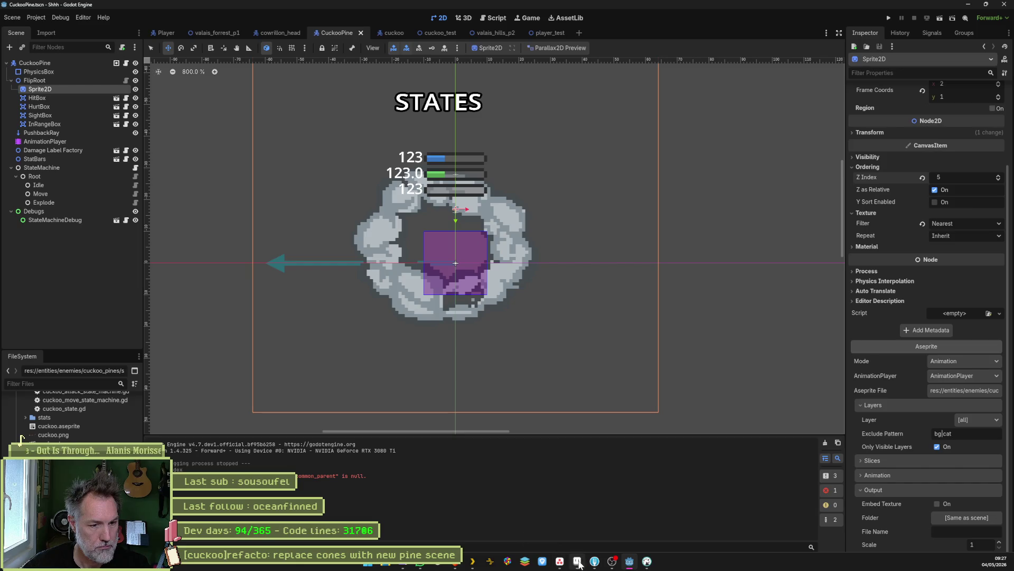
{"action": "left_click", "coordinate": [561, 564]}
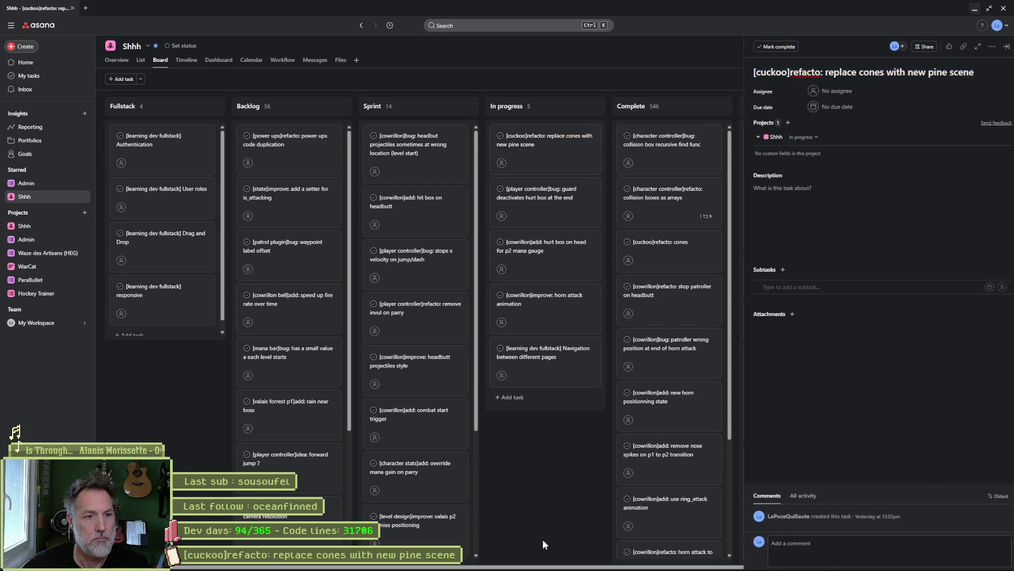
- Close the replace-cones task details in Asana, then bring up Fork's 22 pending changes
{"action": "key", "text": "Escape"}
{"action": "left_click", "coordinate": [600, 564]}
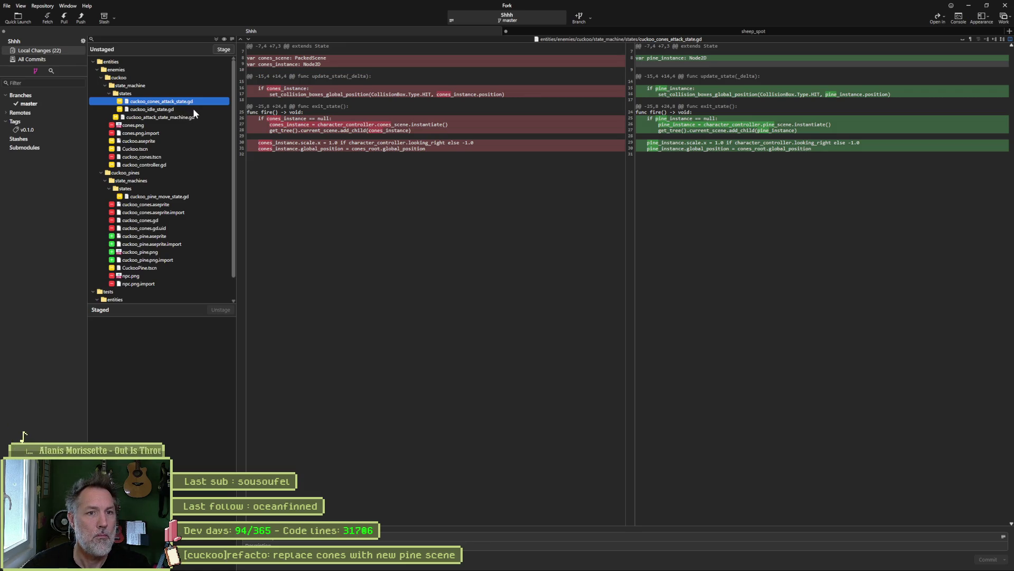
- Review the diffs for cuckoo_idle_state.gd, cuckoo_attack_state_machine.gd, cuckoo_pine_move_state.gd and the cuckoo_pine.png sprite sheet
{"action": "left_click", "coordinate": [176, 109]}
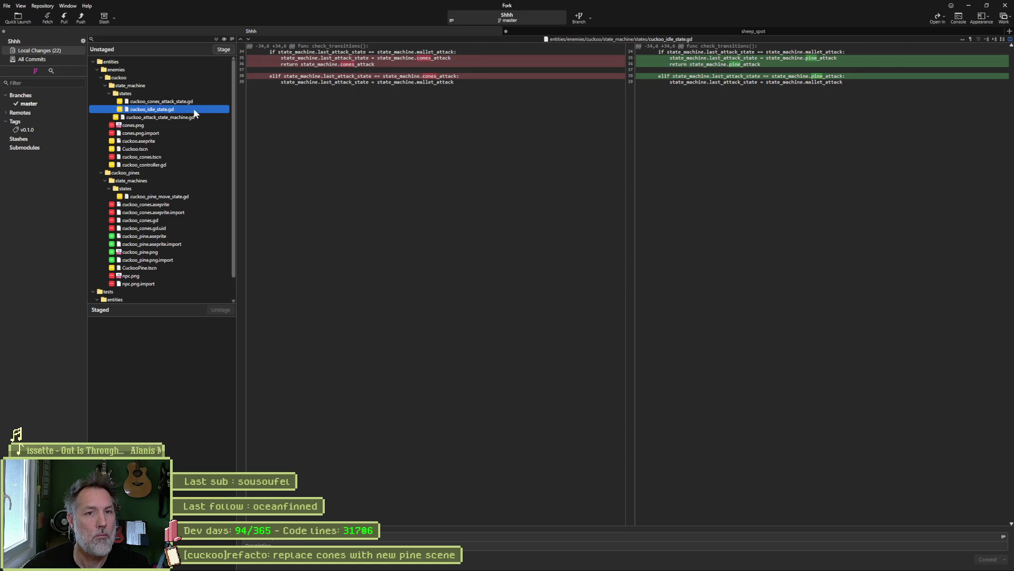
{"action": "left_click", "coordinate": [197, 119]}
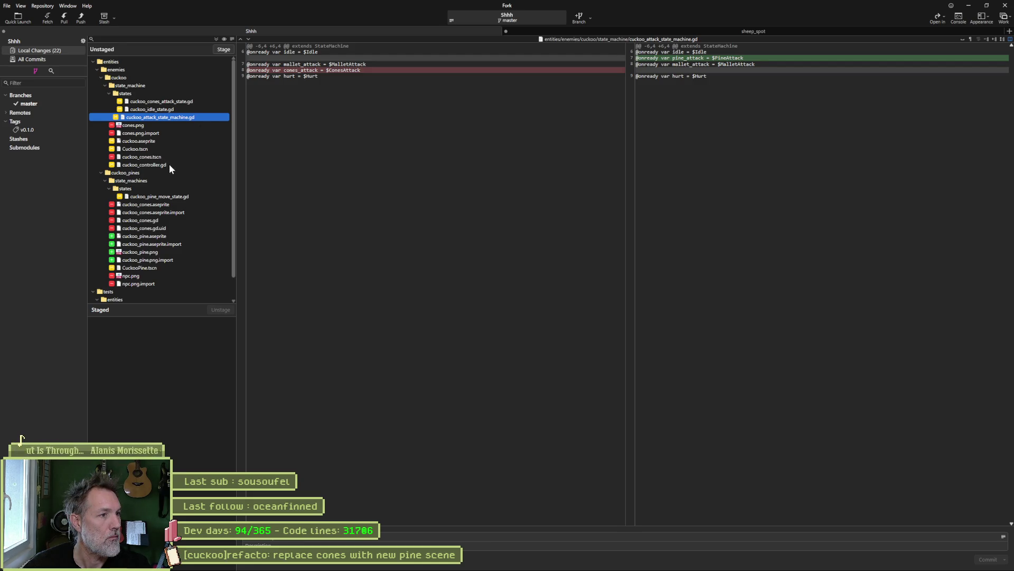
{"action": "left_click", "coordinate": [188, 196]}
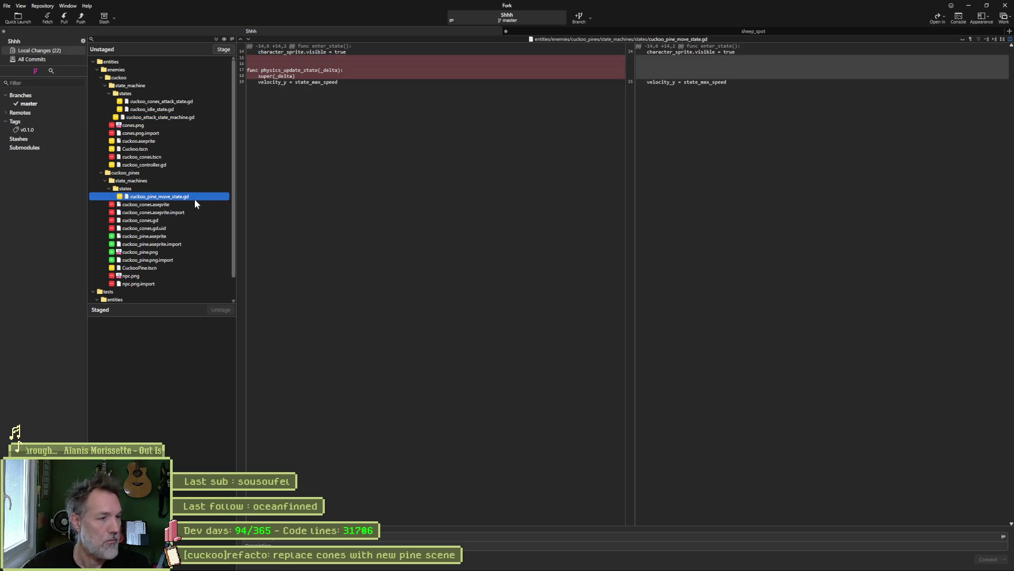
{"action": "left_click", "coordinate": [182, 251]}
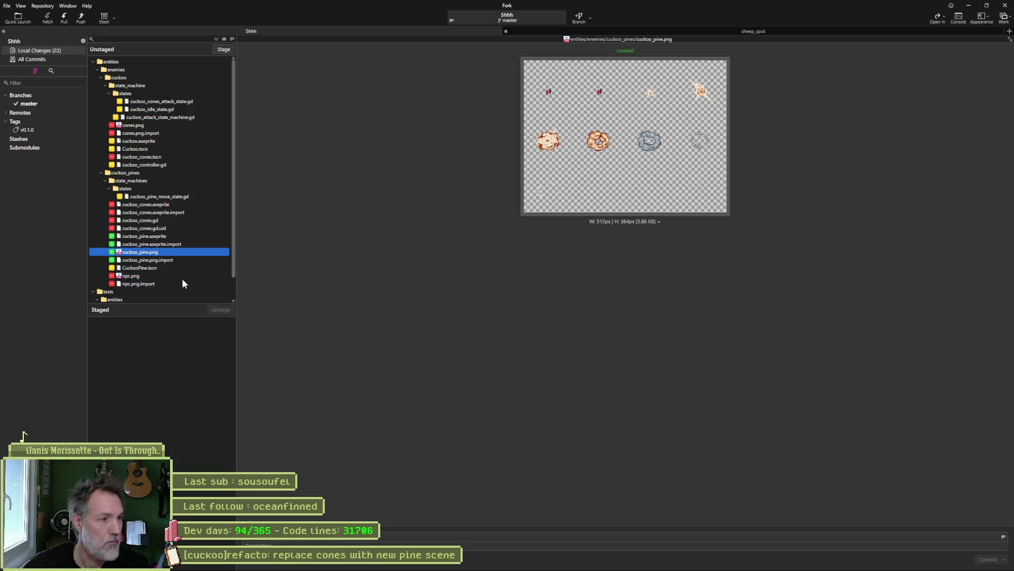
{"action": "scroll", "coordinate": [182, 280], "scroll_direction": "down", "scroll_amount": 1}
- Stage and commit all 19 files as '[cuckoo]refacto: replace cones with new pine scene', then push master to origin
{"action": "left_click", "coordinate": [224, 49]}
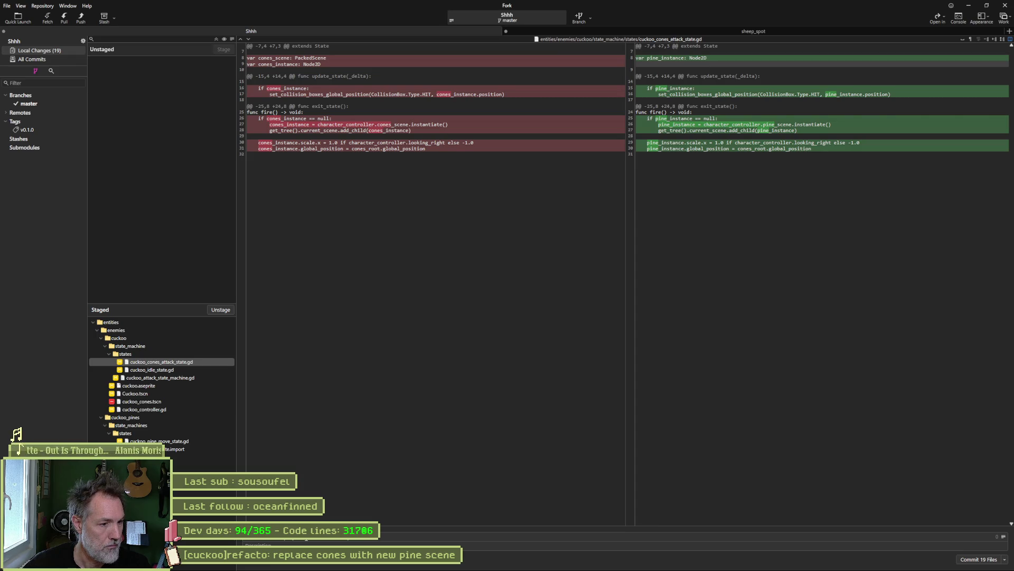
{"action": "left_click", "coordinate": [979, 559]}
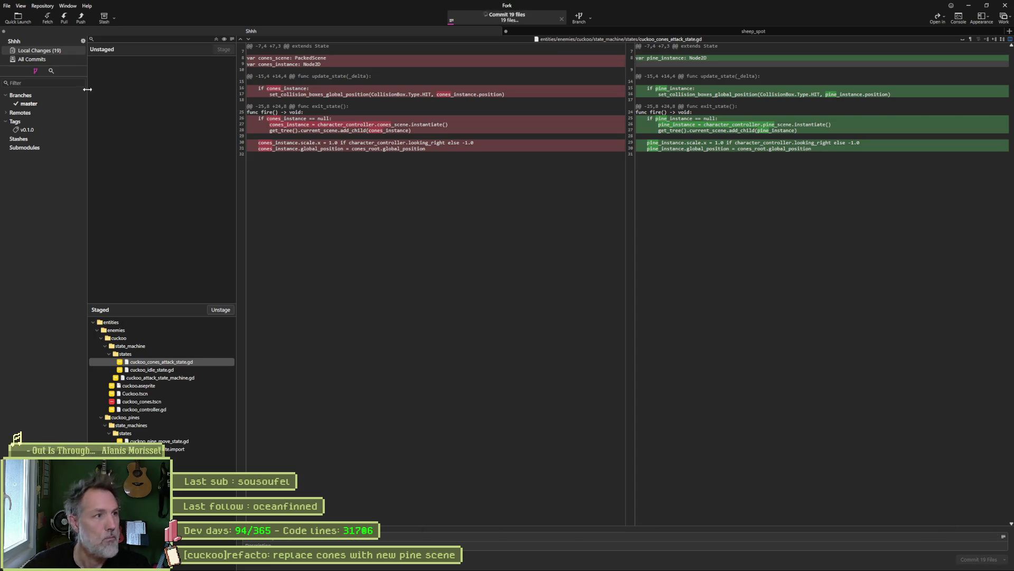
{"action": "left_click", "coordinate": [82, 21]}
{"action": "left_click", "coordinate": [556, 316]}
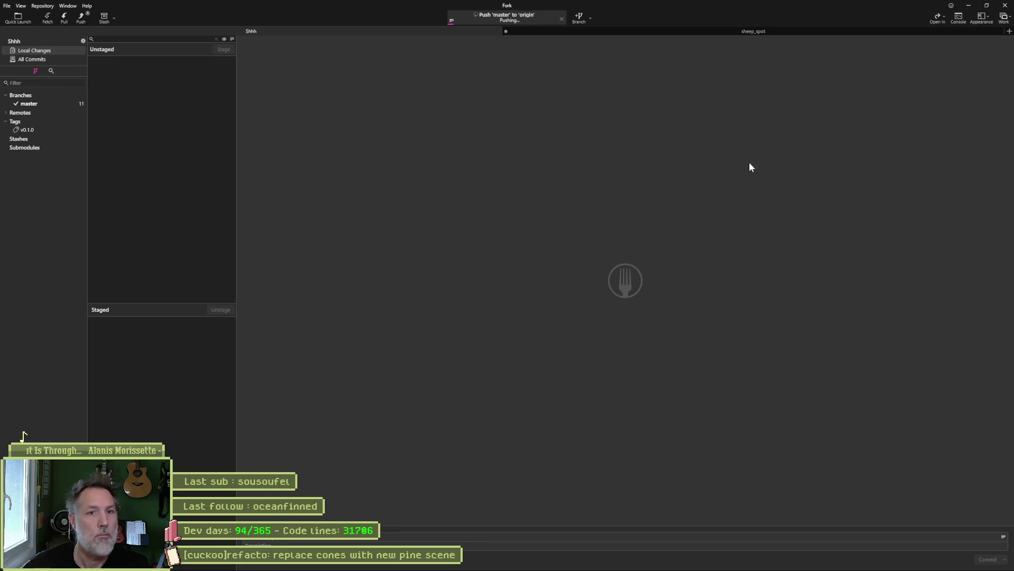
{"action": "left_click", "coordinate": [968, 5]}
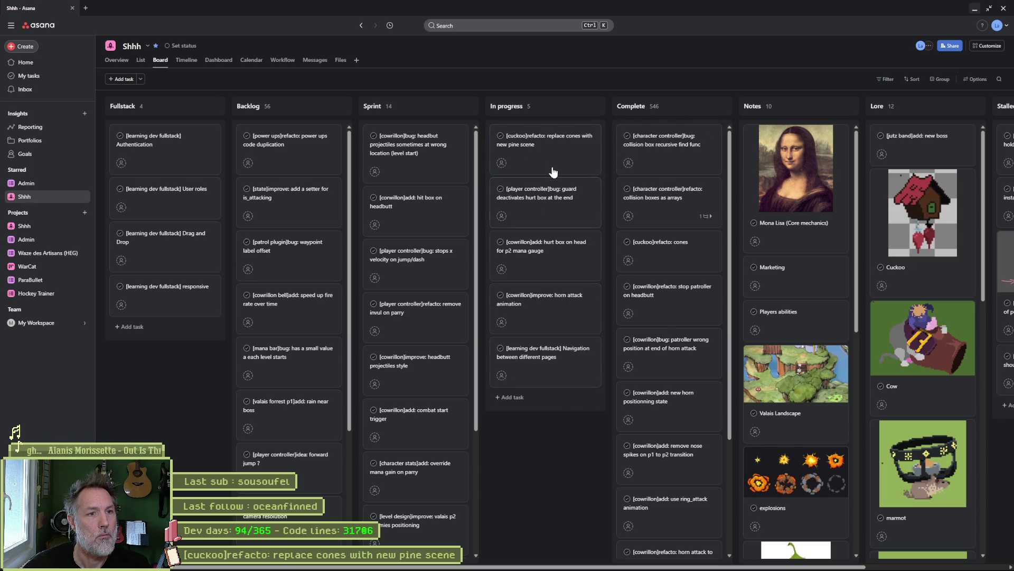
- Drag the replace-cones card from In progress to the top of Complete, then return to Godot
{"action": "left_click_drag", "start_coordinate": [635, 142], "coordinate": [636, 144]}
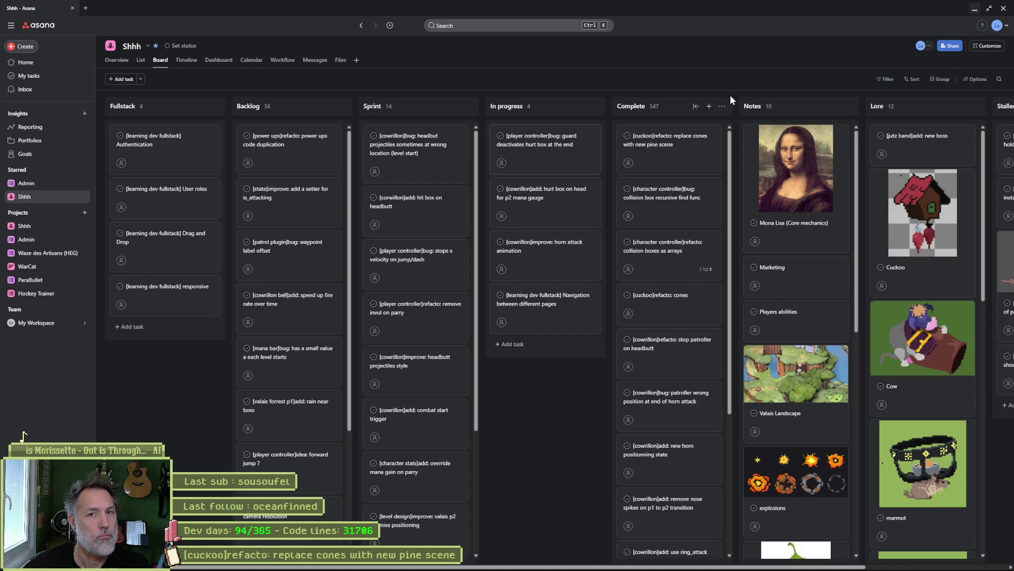
{"action": "left_click", "coordinate": [975, 9]}
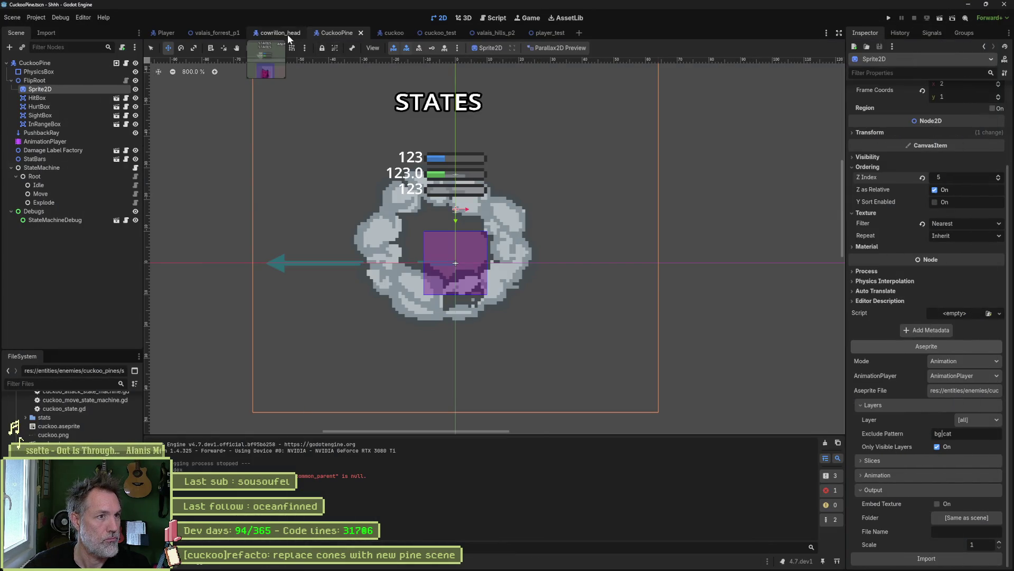
- Close the CuckooPine, cuckoo, cuckoo_test, valais_hills_p2 and player_test scene tabs
{"action": "middle_click", "coordinate": [334, 34]}
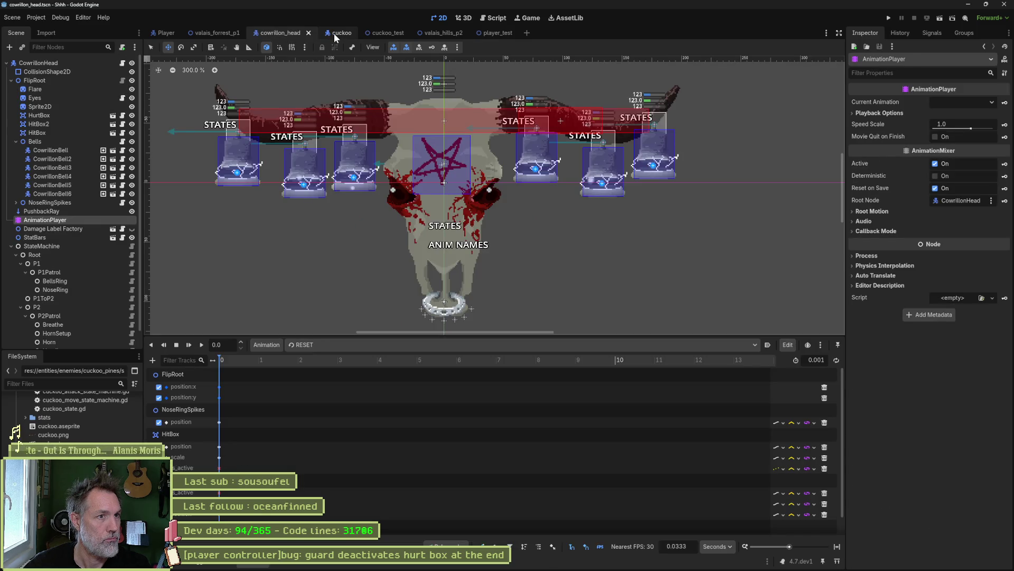
{"action": "middle_click", "coordinate": [335, 33]}
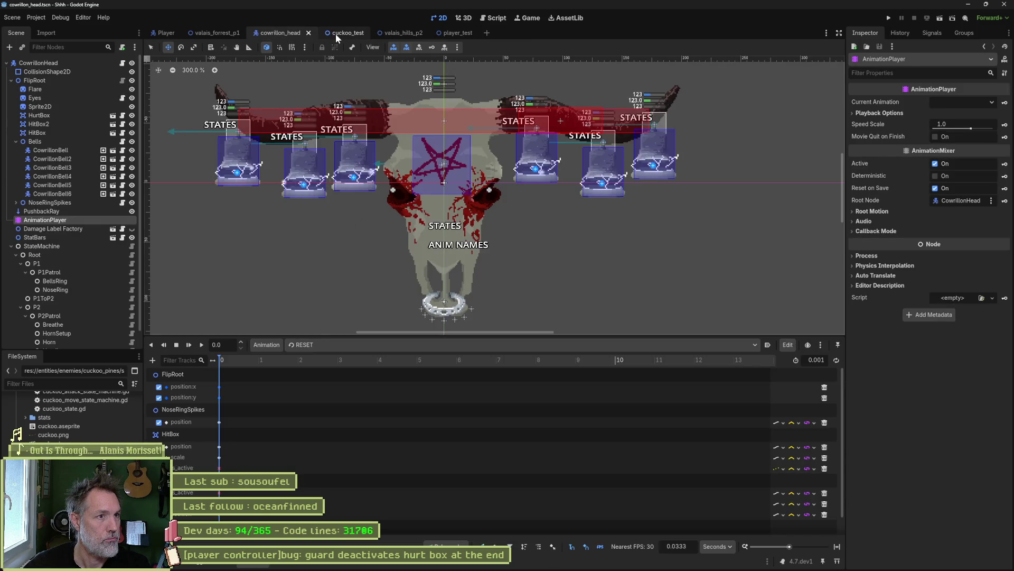
{"action": "middle_click", "coordinate": [343, 33]}
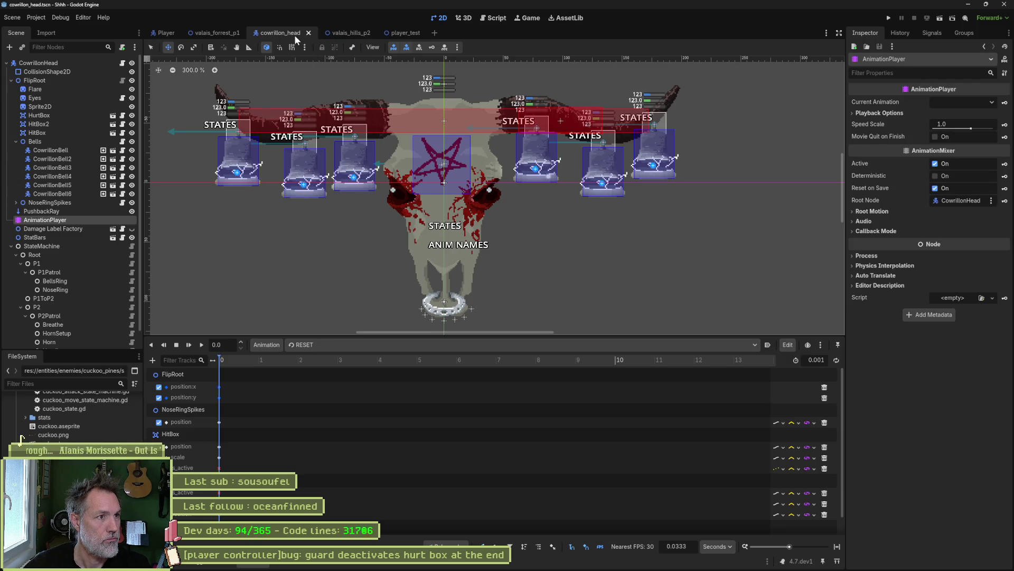
{"action": "middle_click", "coordinate": [338, 33]}
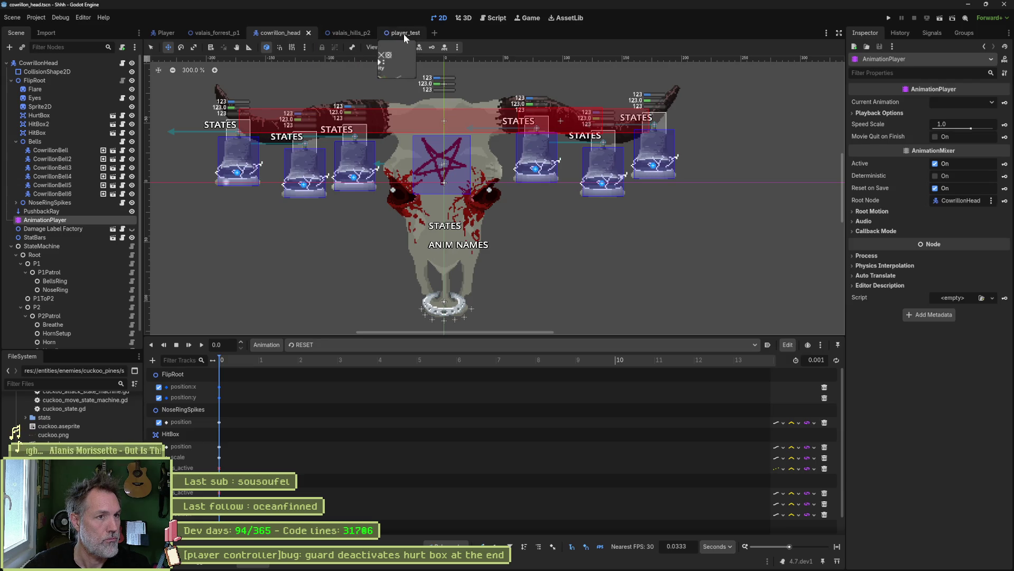
{"action": "middle_click", "coordinate": [340, 33]}
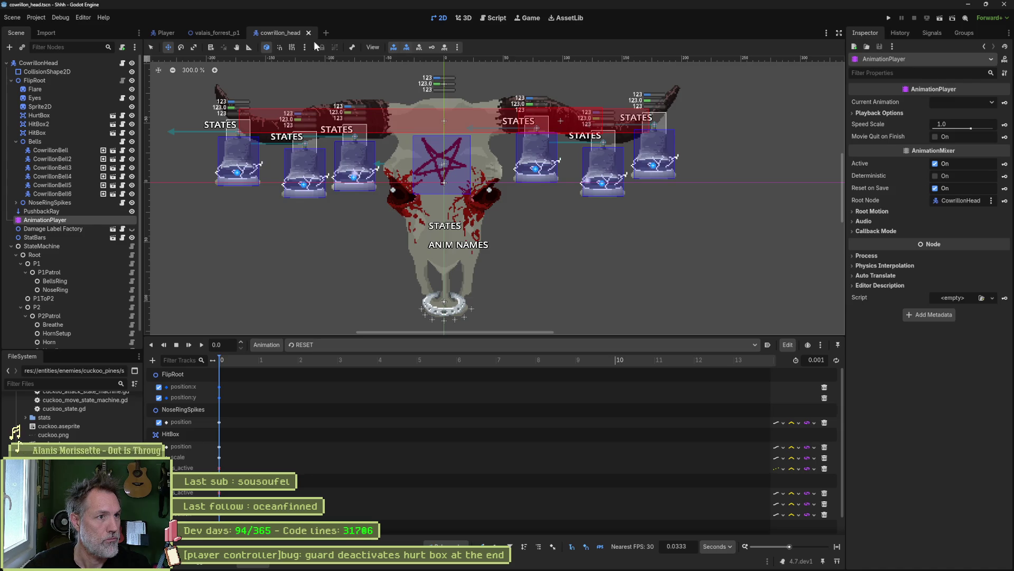
- Quick-open cowrillon_test.tscn, run it with F6 and stop it, then switch to Asana
{"action": "key", "text": "shift+alt+o"}
{"action": "type", "text": "cowrillon_"}
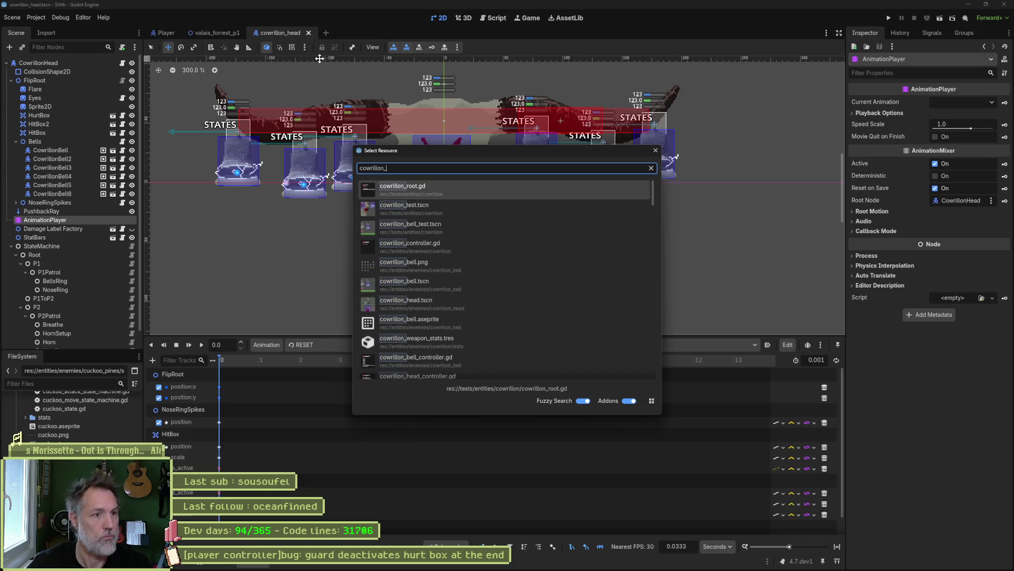
{"action": "key", "text": "Down"}
{"action": "key", "text": "Return"}
{"action": "scroll", "coordinate": [493, 182], "scroll_direction": "down", "scroll_amount": 5}
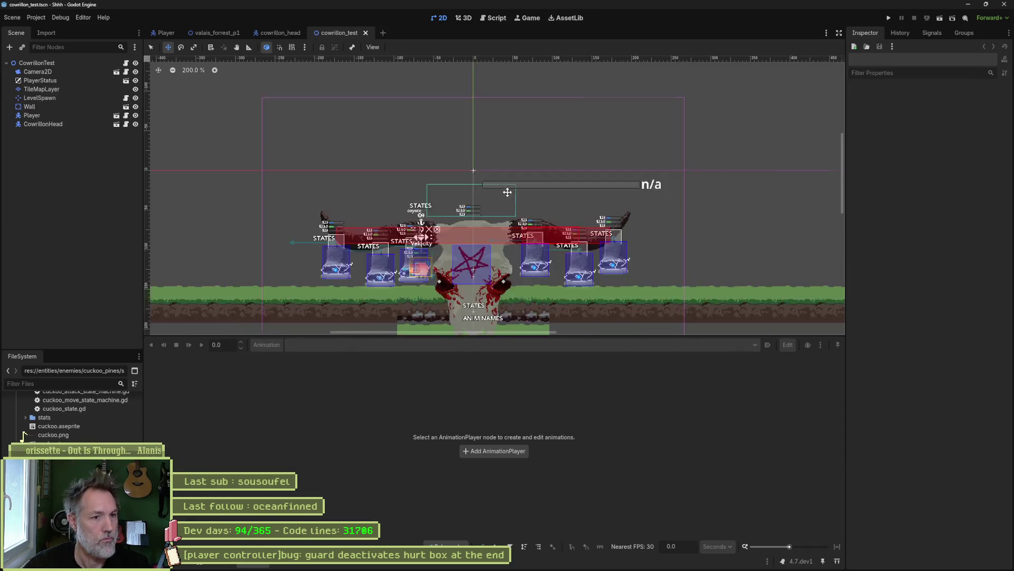
{"action": "key", "text": "F6"}
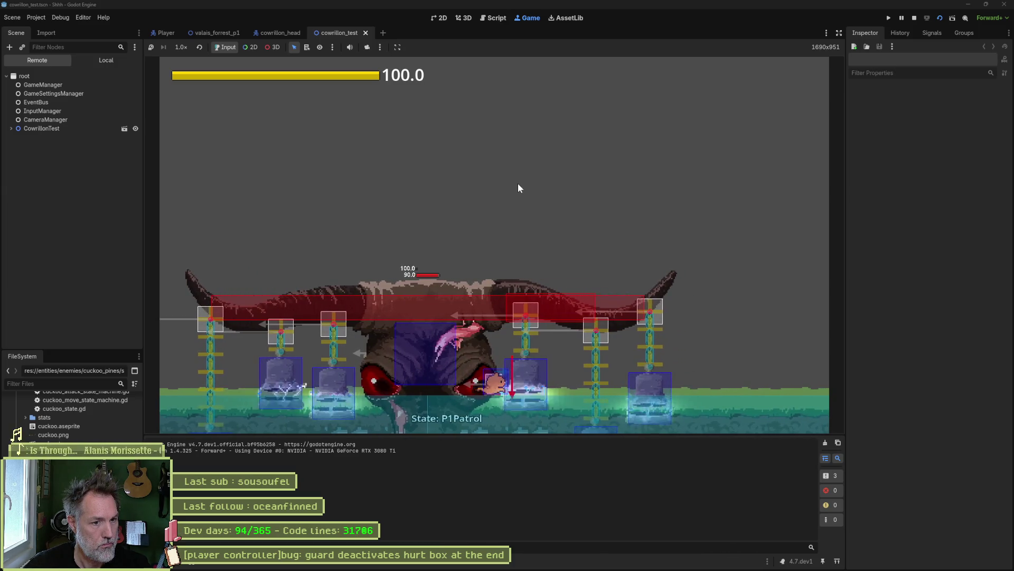
{"action": "key", "text": "F8"}
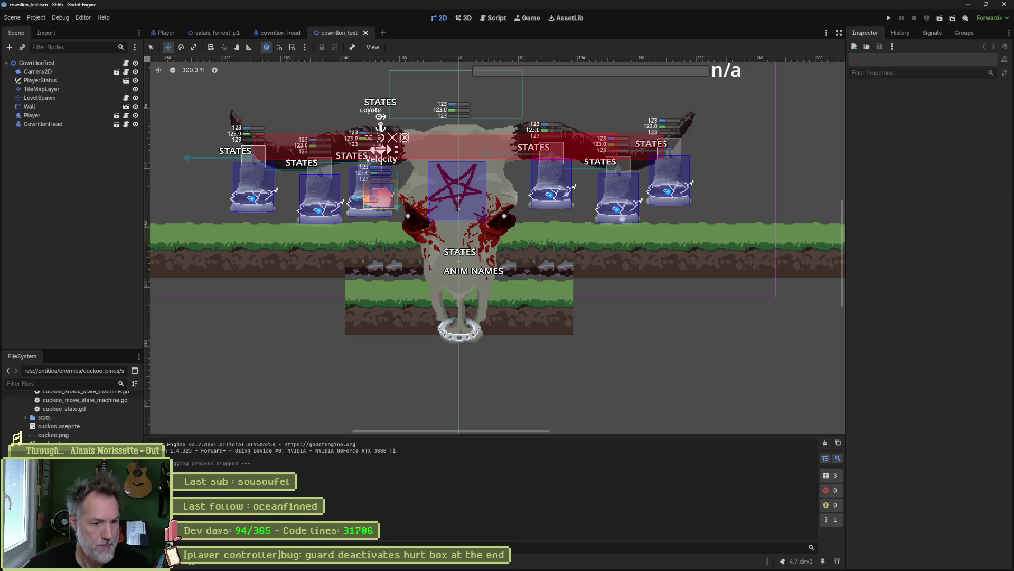
{"action": "mouse_move", "coordinate": [523, 568]}
{"action": "left_click", "coordinate": [557, 562]}
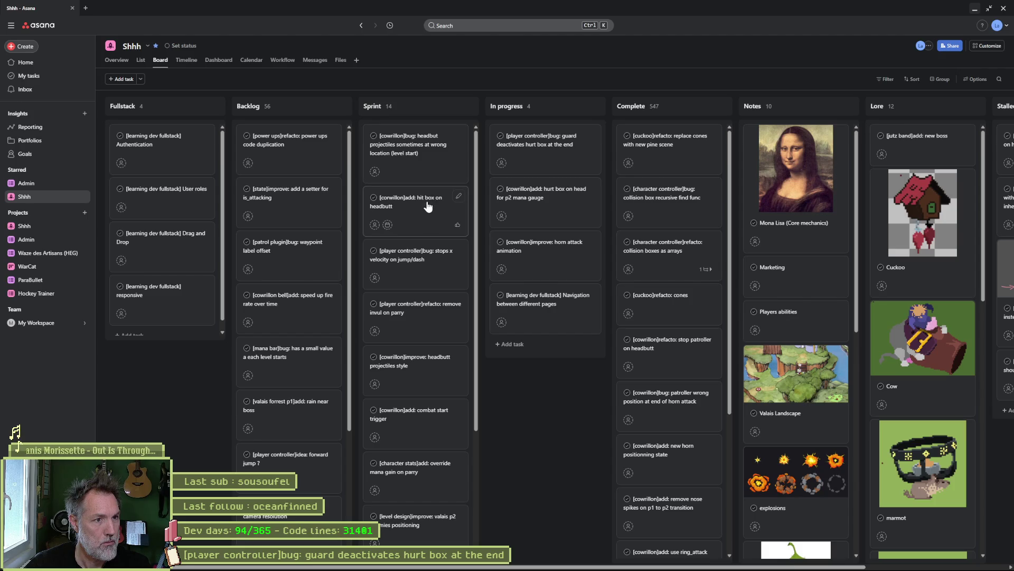
- Add a new task at the top of In progress and start typing its '[cowrillon bell]' bug title
{"action": "left_click", "coordinate": [582, 106]}
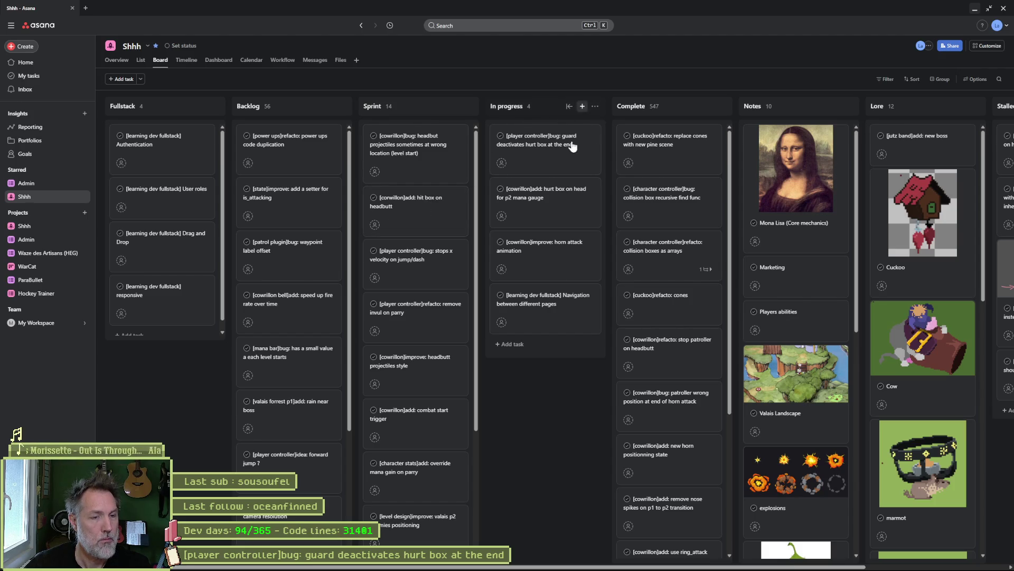
{"action": "type", "text": "[]"}
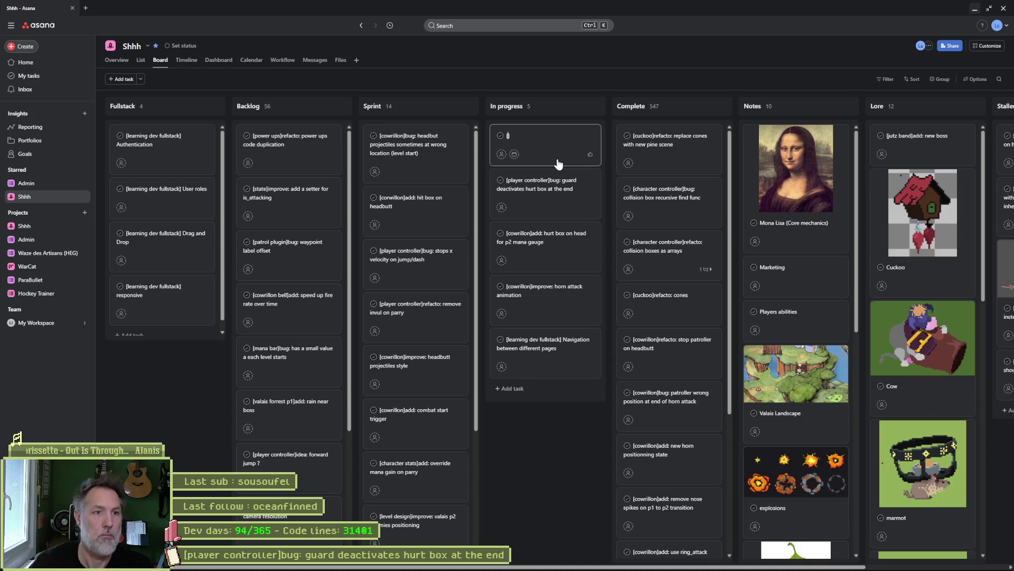
{"action": "type", "text": "cowrillon"}
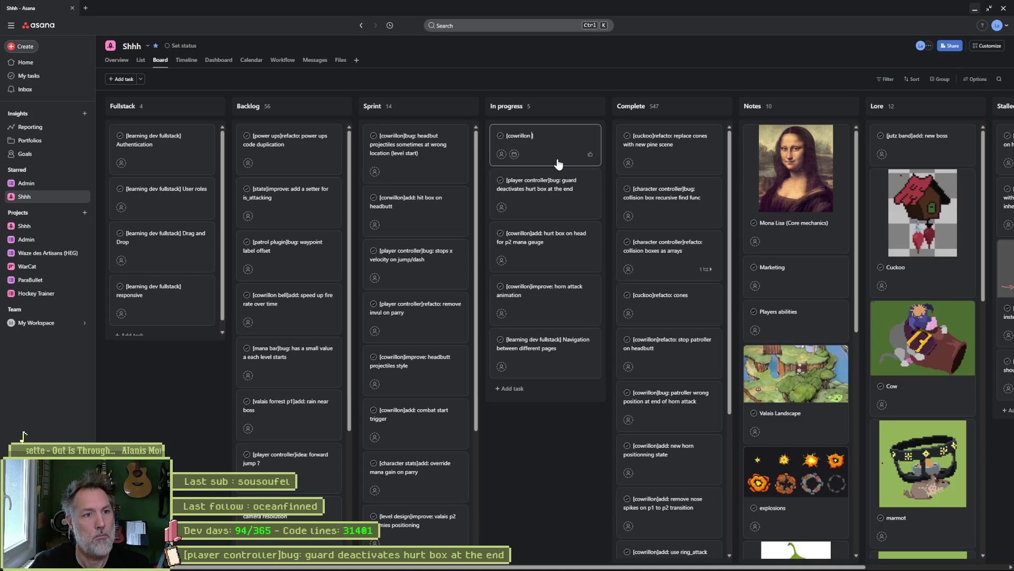
{"action": "type", "text": "ell"}
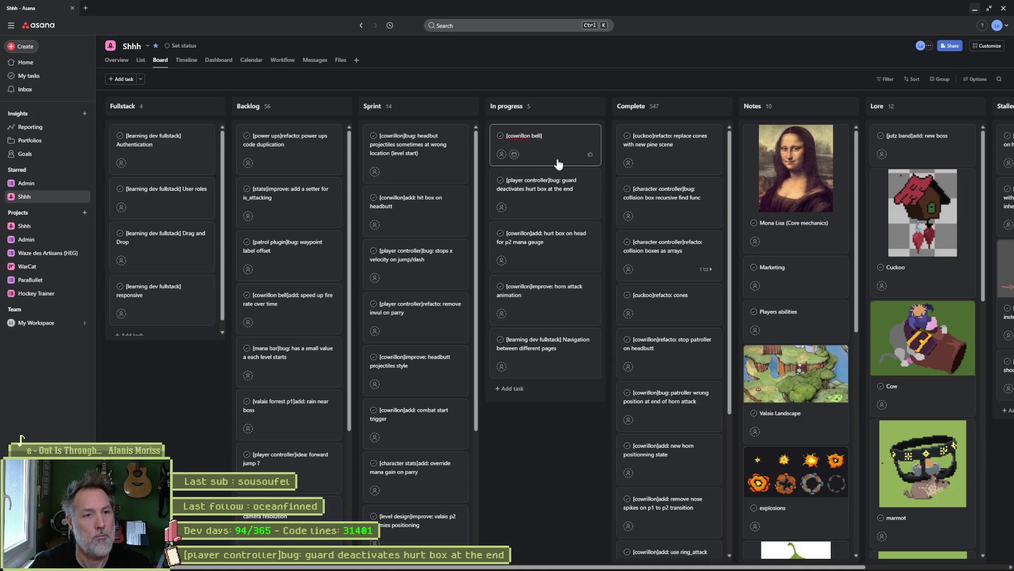